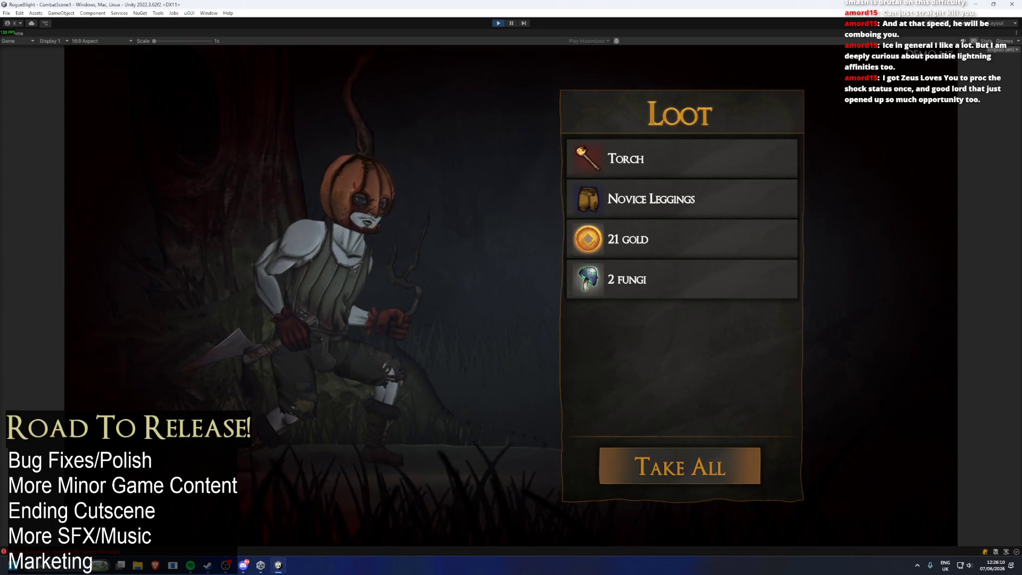
# - Take all the loot and look through the right-hand weapon slot in Equipment
pyautogui.press('Return')
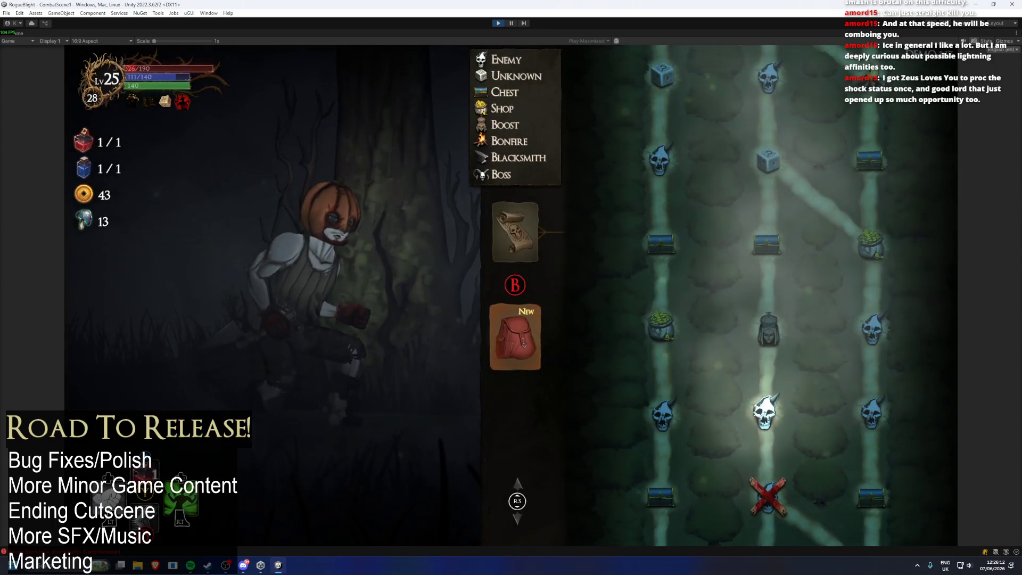
pyautogui.press('Tab')
pyautogui.press('Right')
pyautogui.press('Return')
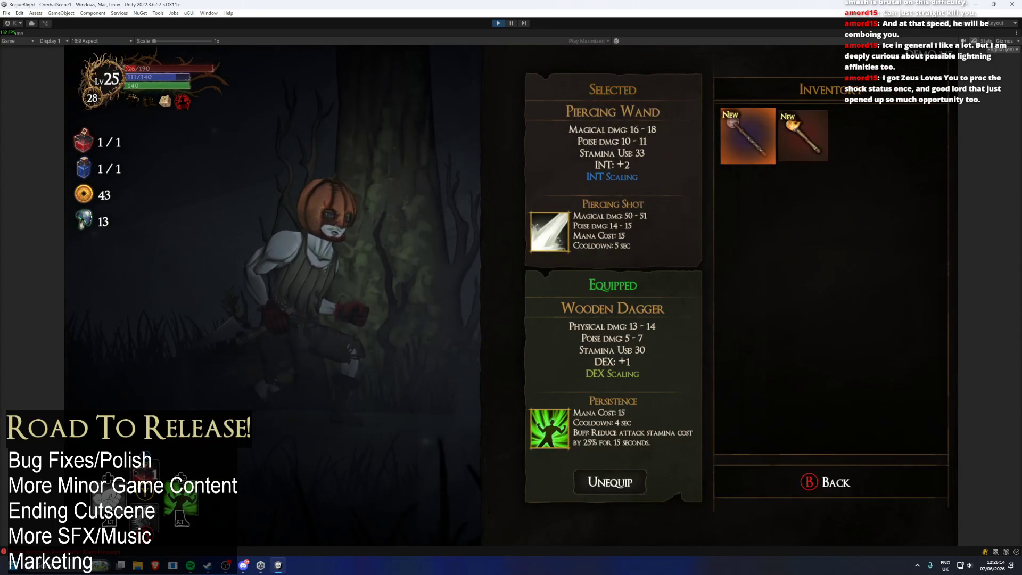
pyautogui.press('Escape')
# - Equip the Novice Leggings and the Piercing Wand in Left Hand 1, then close the menus
pyautogui.press('Down')
pyautogui.press('Right')
pyautogui.press('Right')
pyautogui.press('Right')
pyautogui.press('Return')
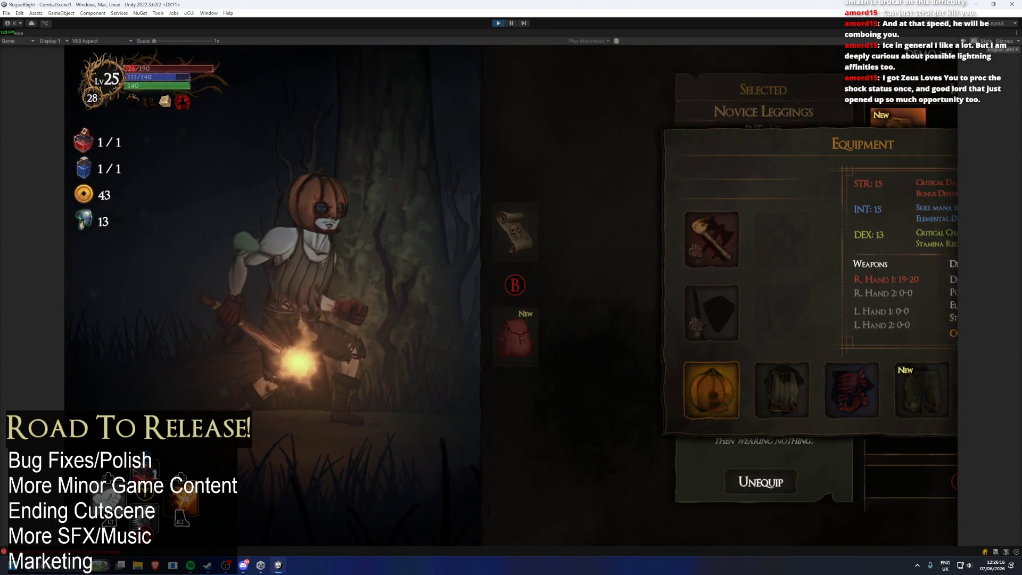
pyautogui.press('Return')
pyautogui.press('Return')
pyautogui.press('Right')
pyautogui.press('Left')
pyautogui.press('Return')
pyautogui.press('Escape')
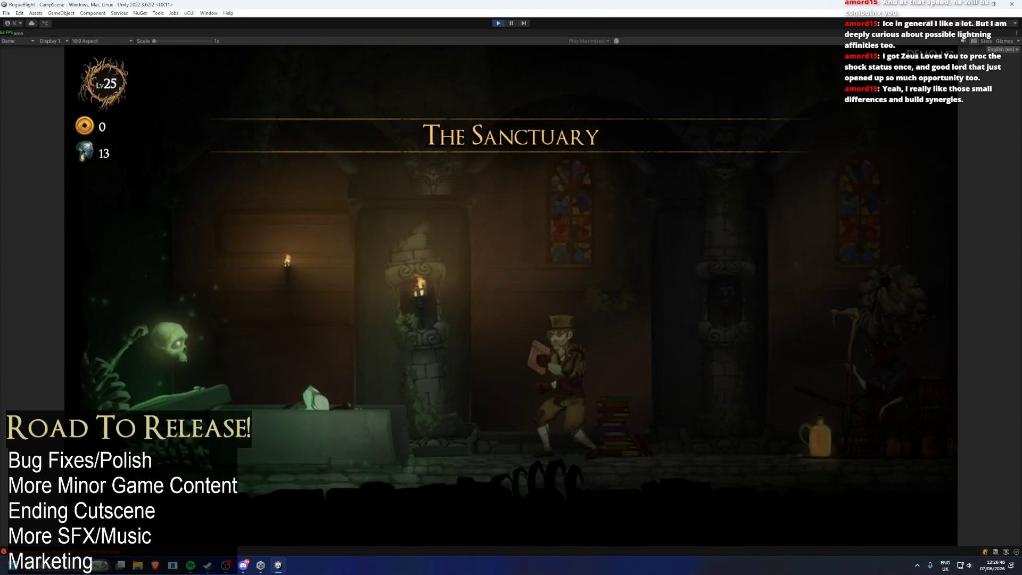
# - Run right to the Cartographer and pick the Waywood Forest map and difficulty
pyautogui.press('d')
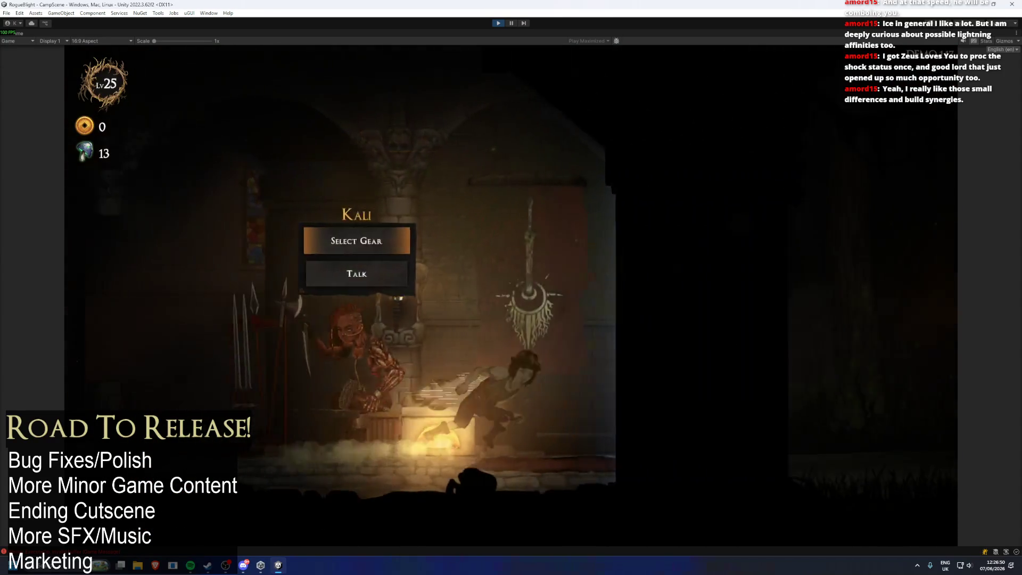
pyautogui.press('d')
pyautogui.press('Return')
pyautogui.press('Return')
pyautogui.press('Return')
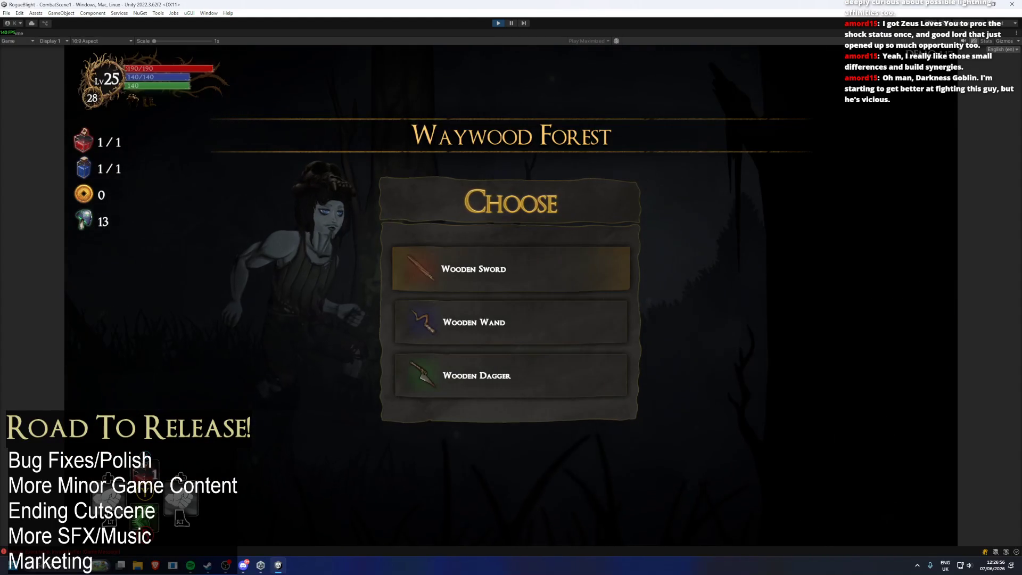
# - Start with the Wooden Sword, accept the Minor Blessing, and equip the Ice Shield
pyautogui.press('Return')
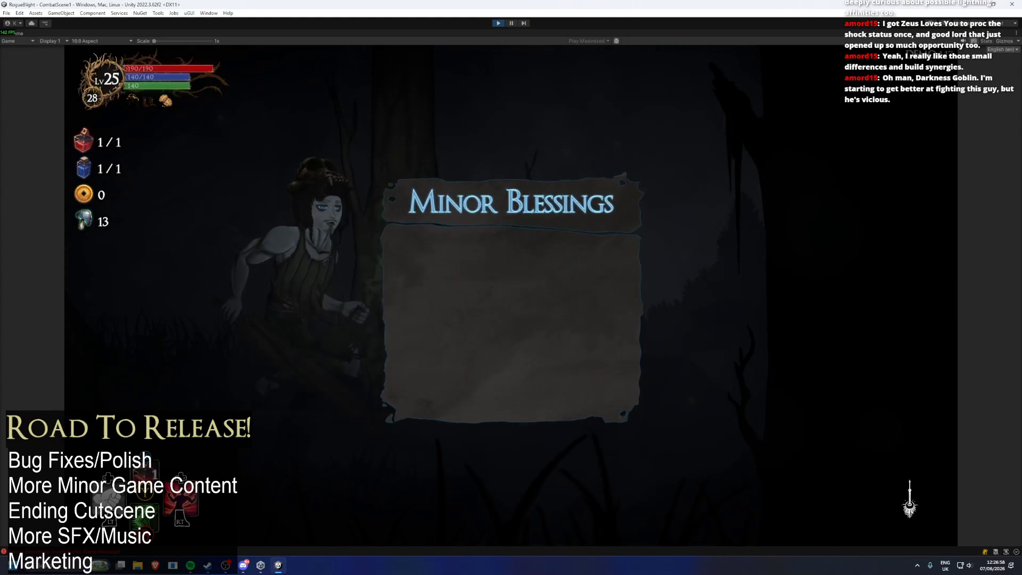
pyautogui.press('Return')
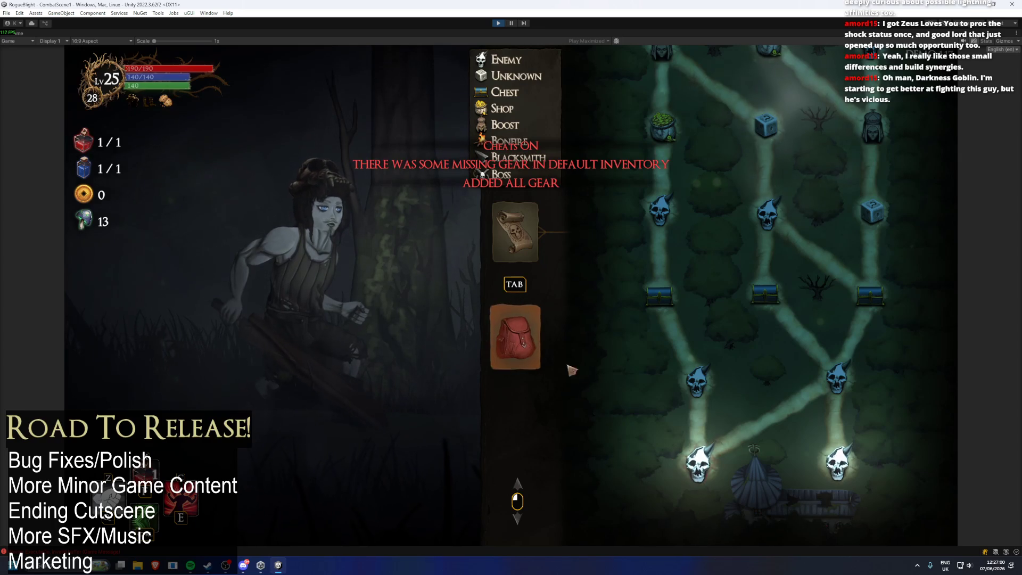
pyautogui.click(534, 315)
pyautogui.press('Down')
pyautogui.press('Return')
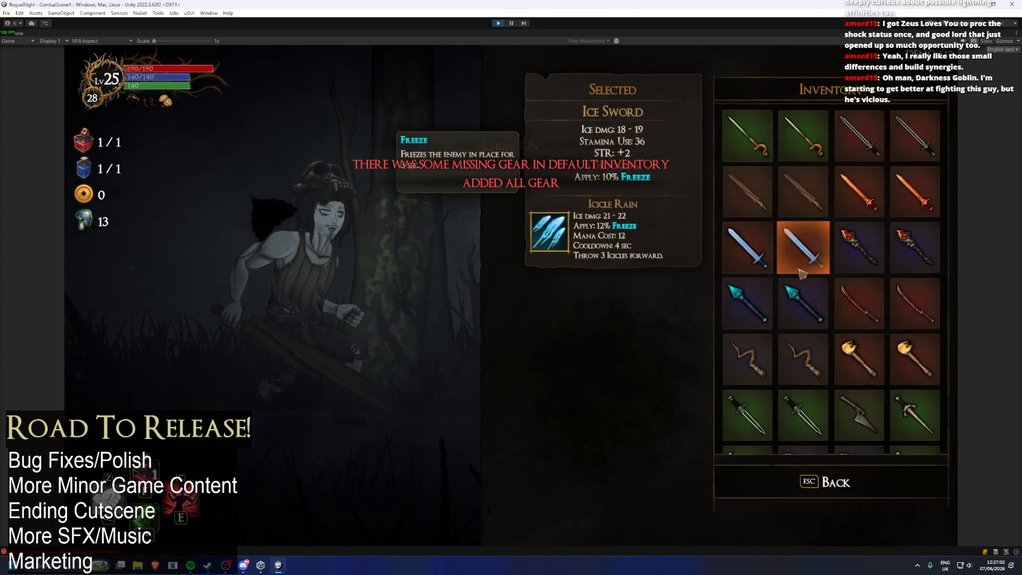
pyautogui.press('Up')
pyautogui.press('Right')
pyautogui.press('Down')
pyautogui.press('Down')
pyautogui.press('Down')
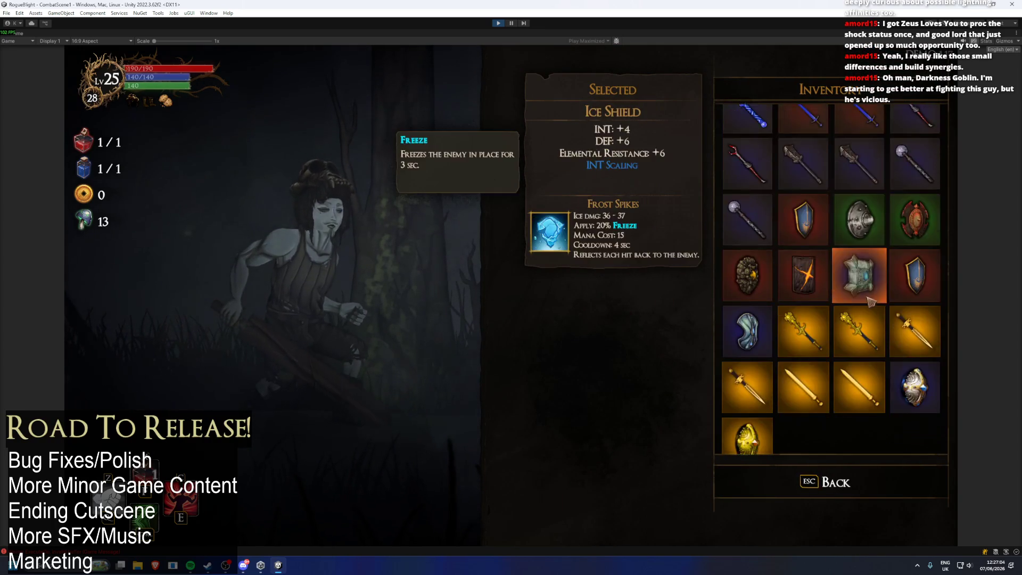
pyautogui.press('Return')
# - Equip the ice dagger in the right hand, close all menus, and run right
pyautogui.press('Up')
pyautogui.press('Return')
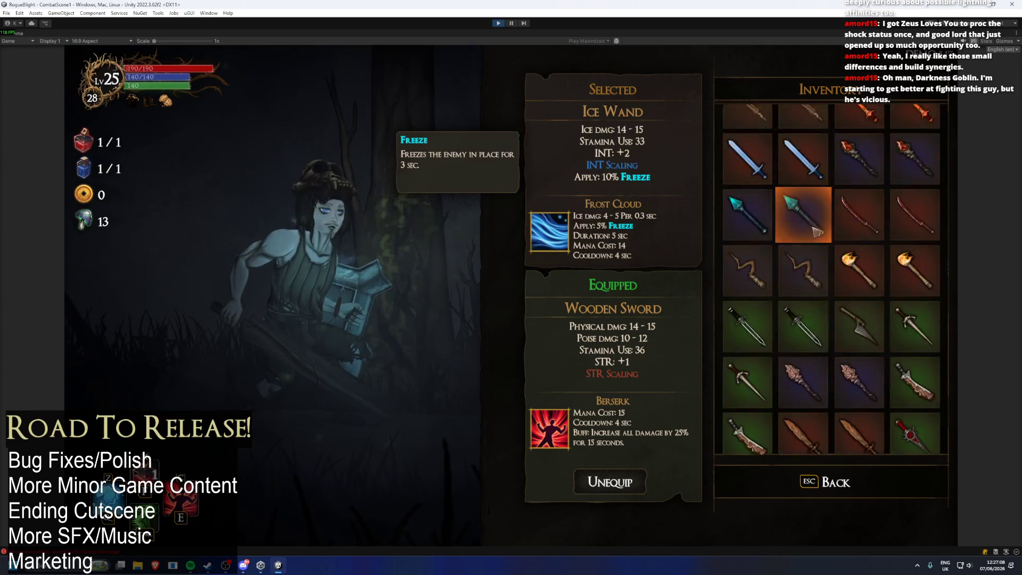
pyautogui.click(922, 228)
pyautogui.press('Down')
pyautogui.press('Right')
pyautogui.press('Return')
pyautogui.press('Escape')
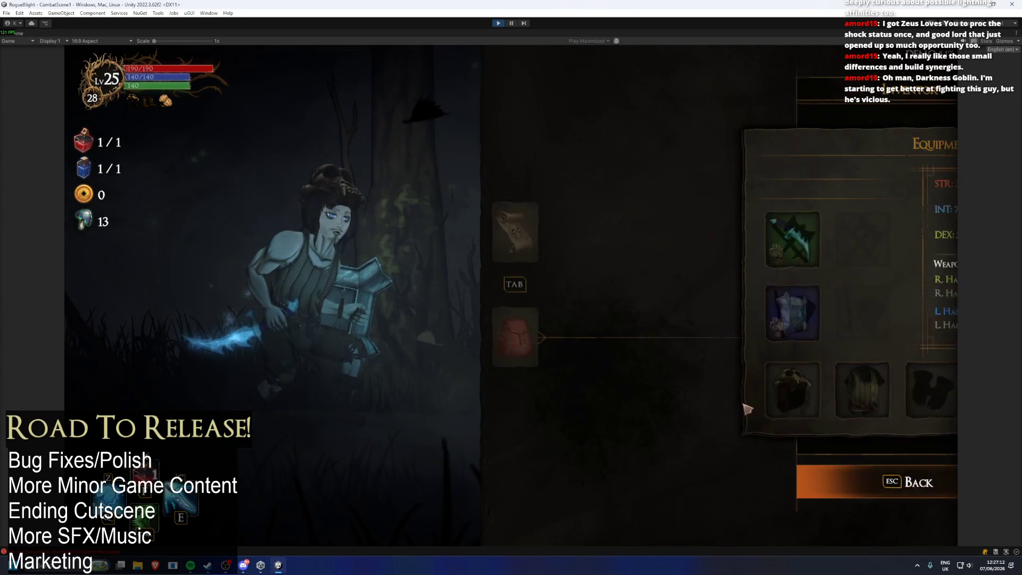
pyautogui.press('Tab')
pyautogui.press('Escape')
pyautogui.press('Right')
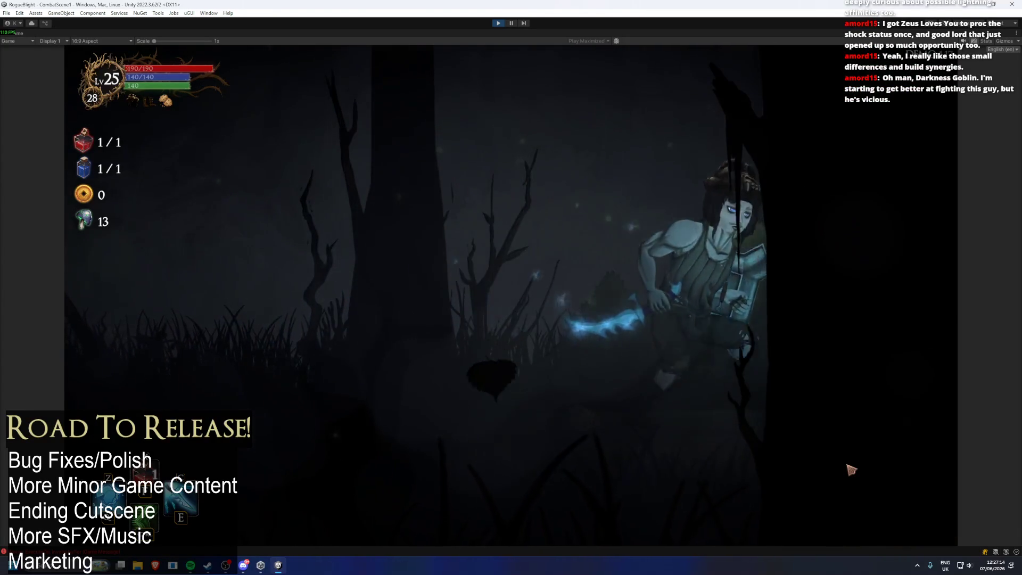
# - Fight the goblin with a skill, a dodge and an ice freeze, setting enemy health to 1
pyautogui.press('Right')
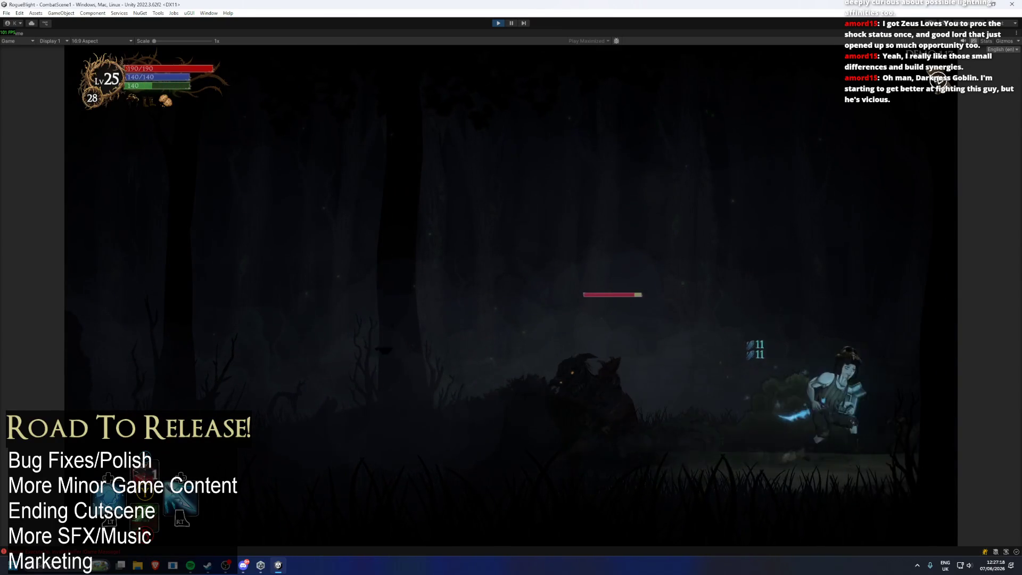
pyautogui.press('e')
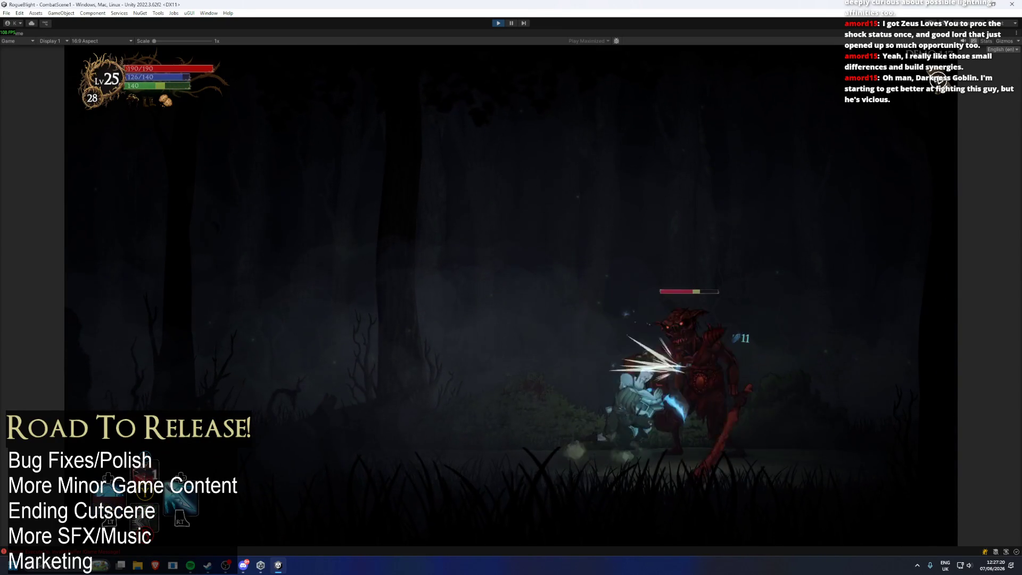
pyautogui.press('Left')
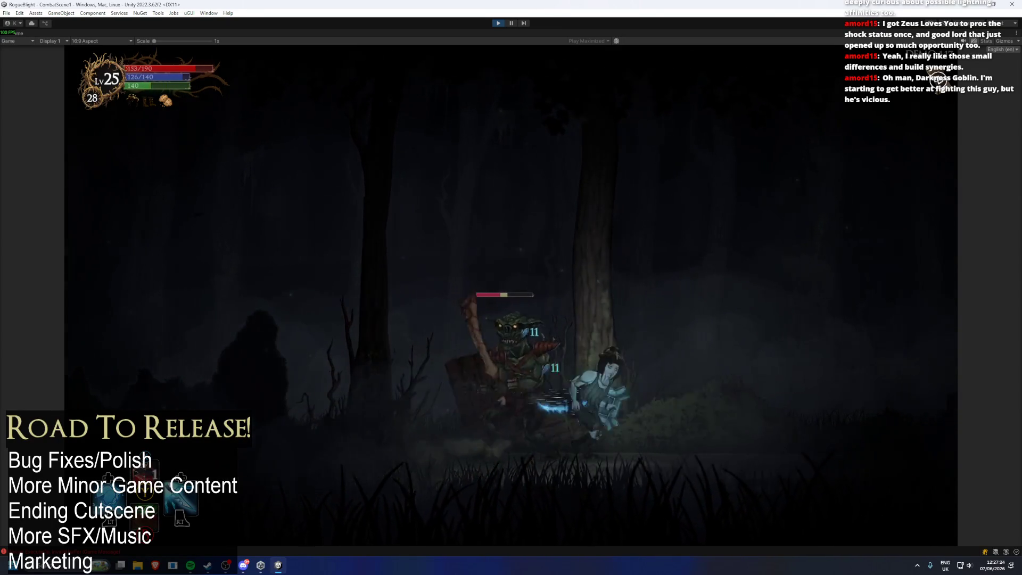
pyautogui.press('e')
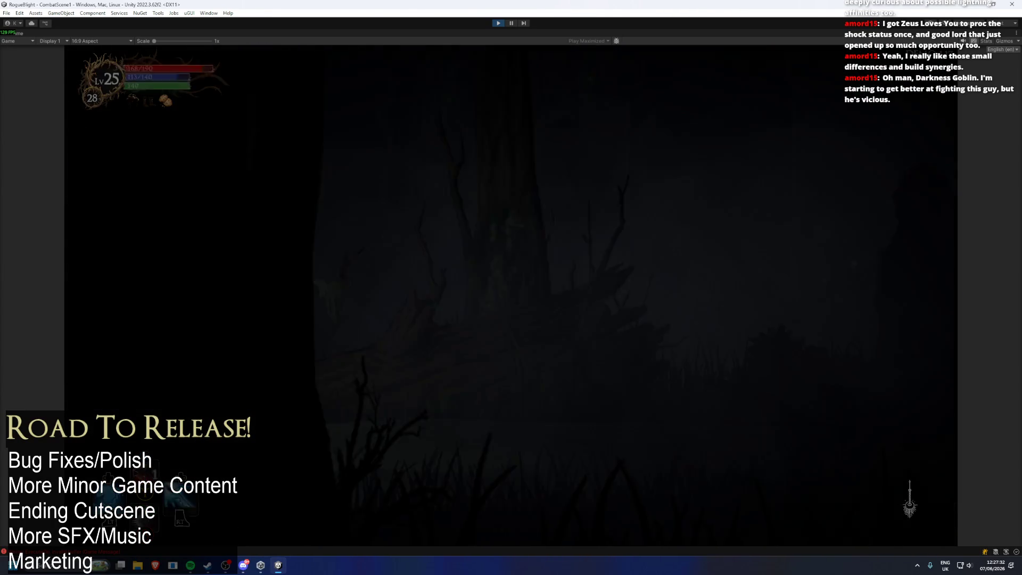
pyautogui.press('F1')
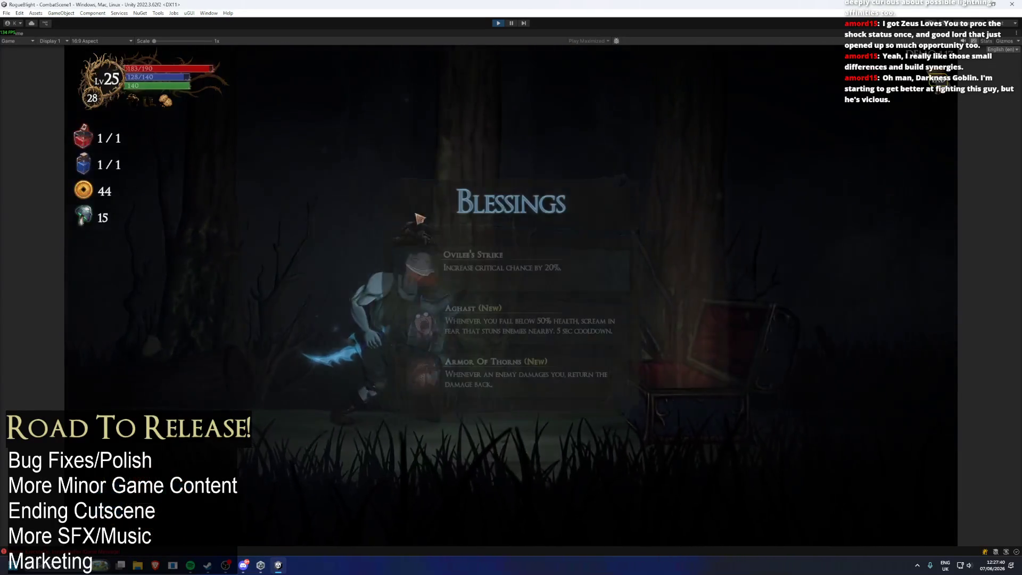
# - Choose the top blessing and toggle the enemy-health cheat with F1 and F2 in the next room
pyautogui.click(535, 259)
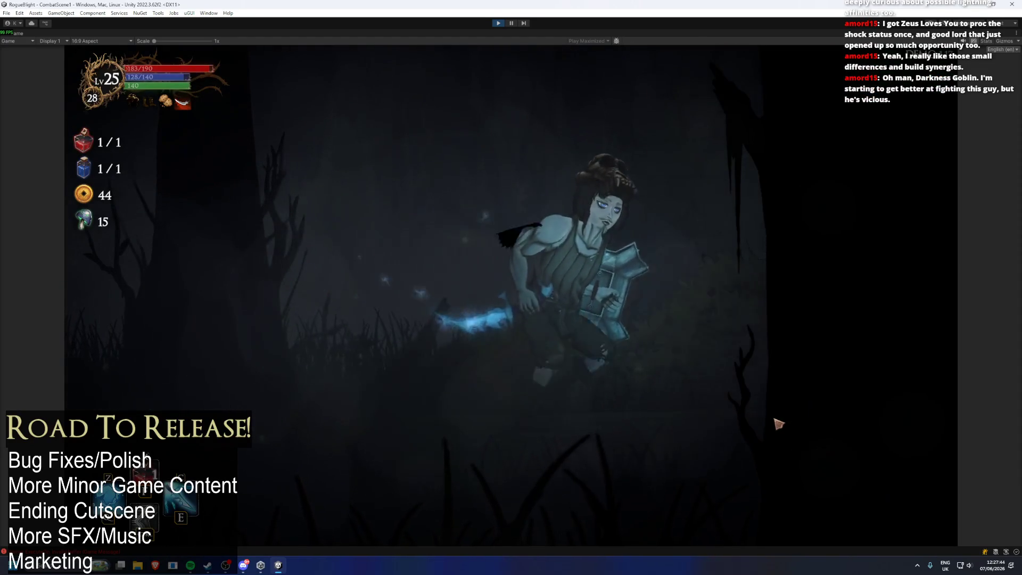
pyautogui.press('F1')
pyautogui.press('F2')
pyautogui.press('F2')
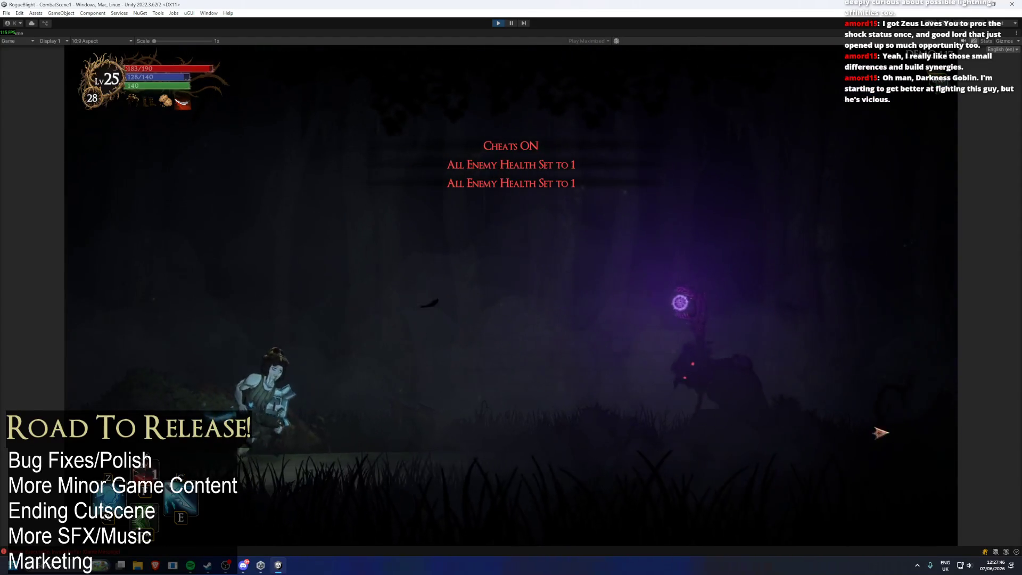
# - Kill the goblin, take its loot, and defeat the pumpkin-headed enemy in the next room
pyautogui.press('d')
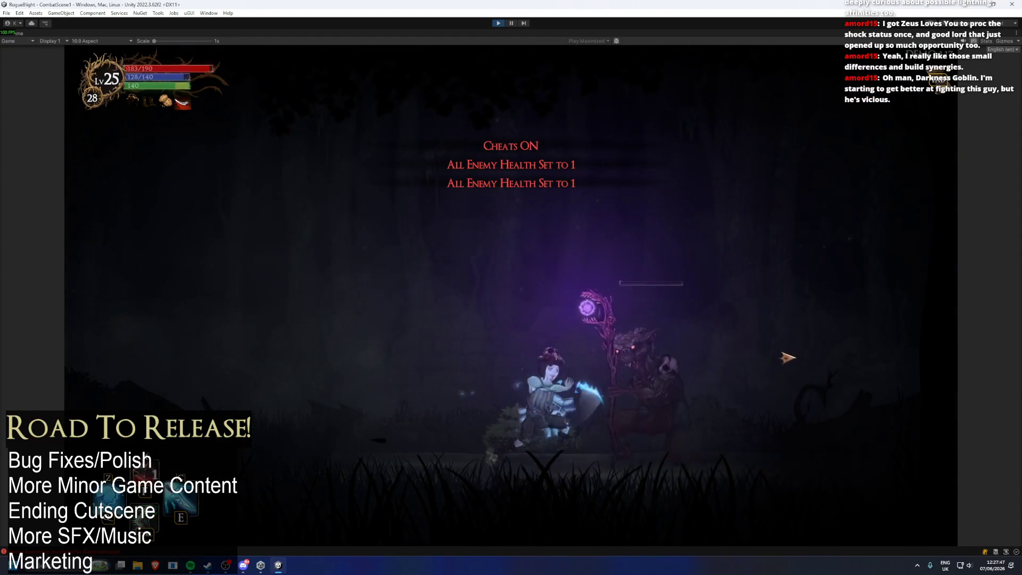
pyautogui.click(788, 358)
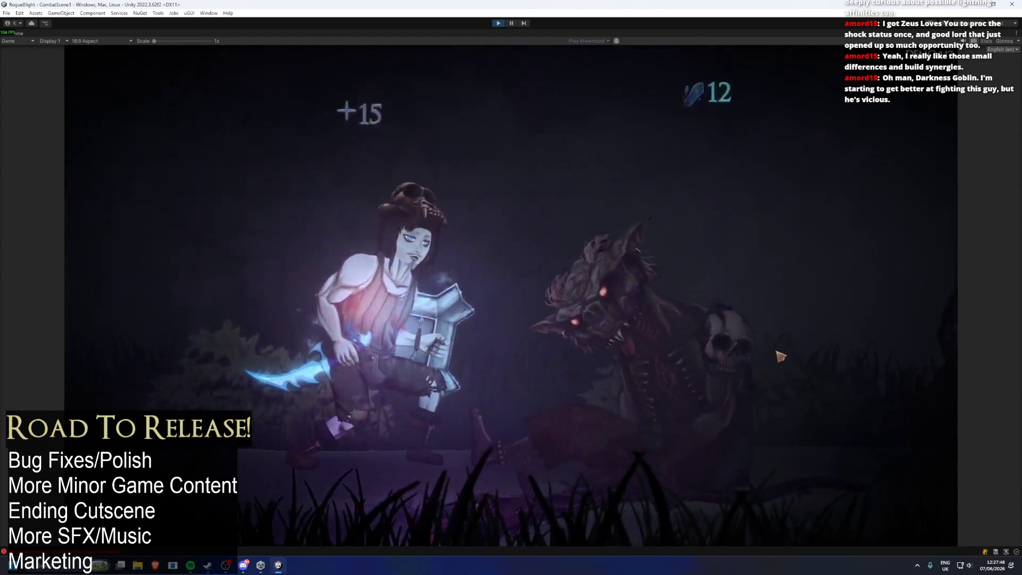
pyautogui.press('Return')
pyautogui.click(780, 400)
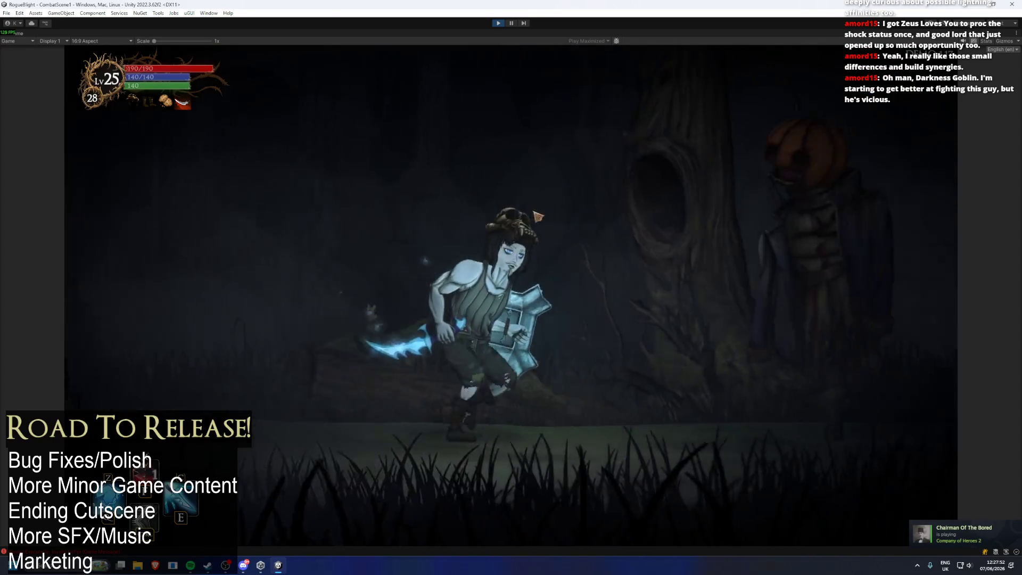
pyautogui.click(446, 286)
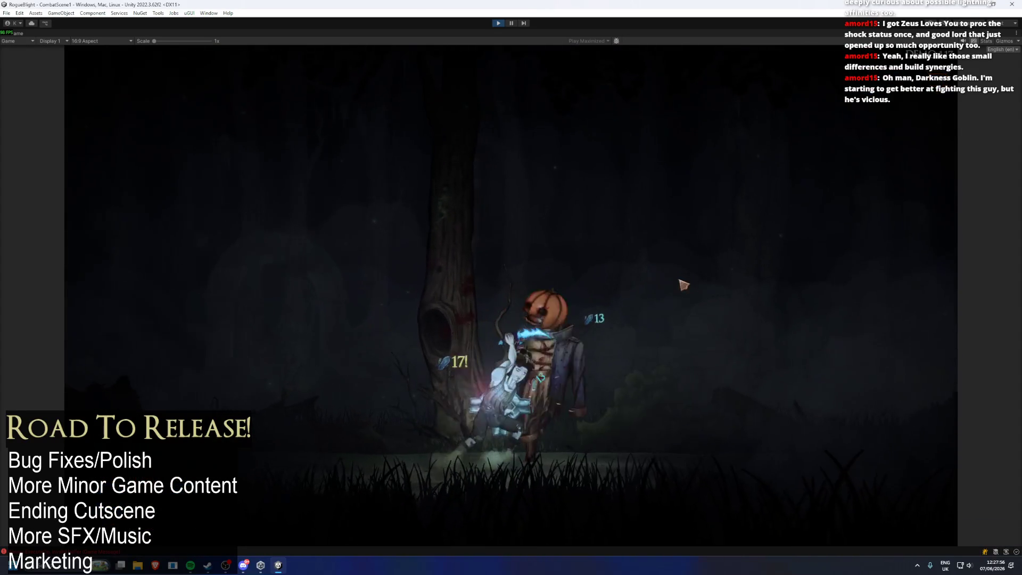
pyautogui.click(662, 468)
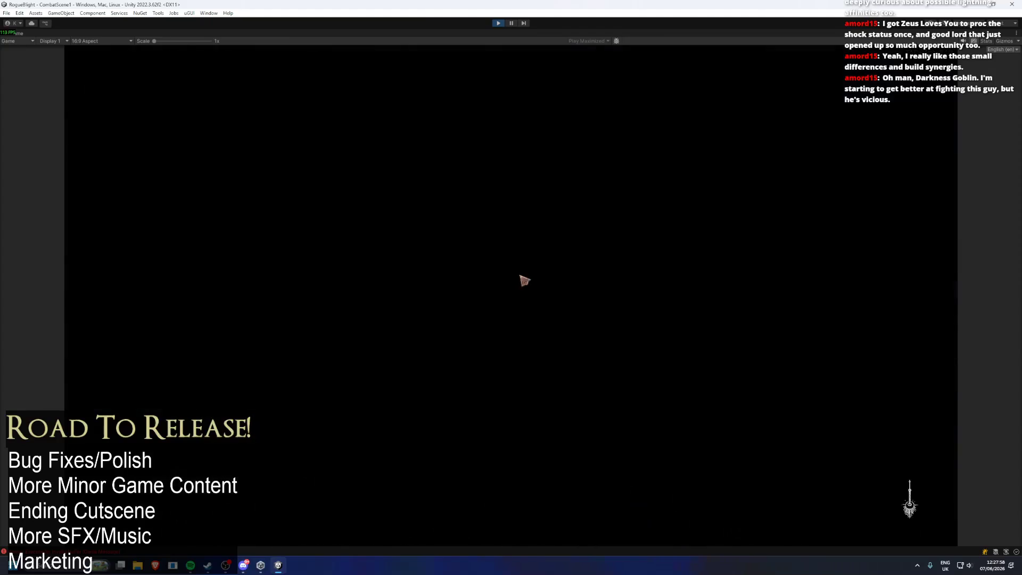
# - Equip the Pumpkin Head in the head slot and return to the map
pyautogui.press('Tab')
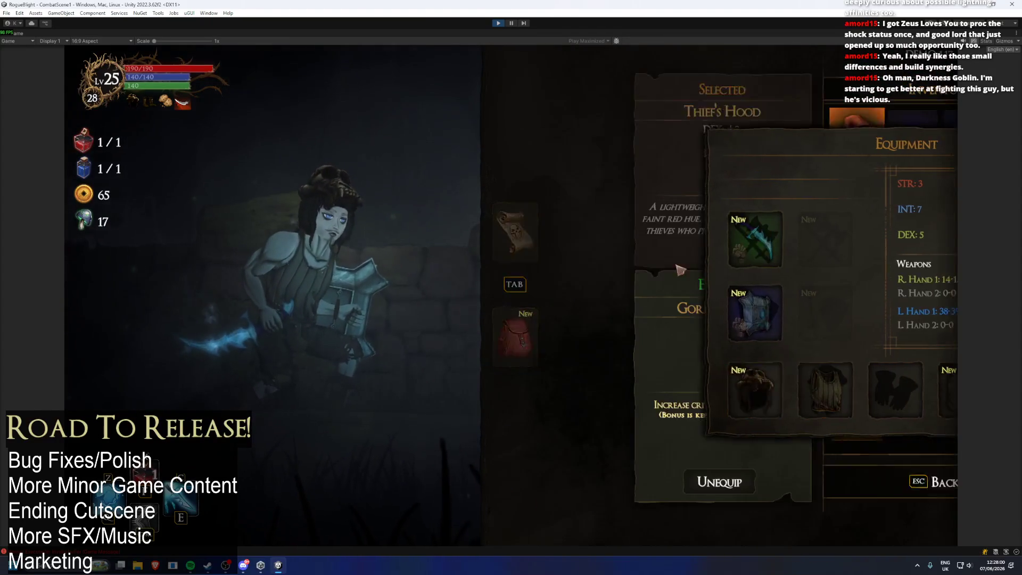
pyautogui.click(597, 390)
pyautogui.click(745, 411)
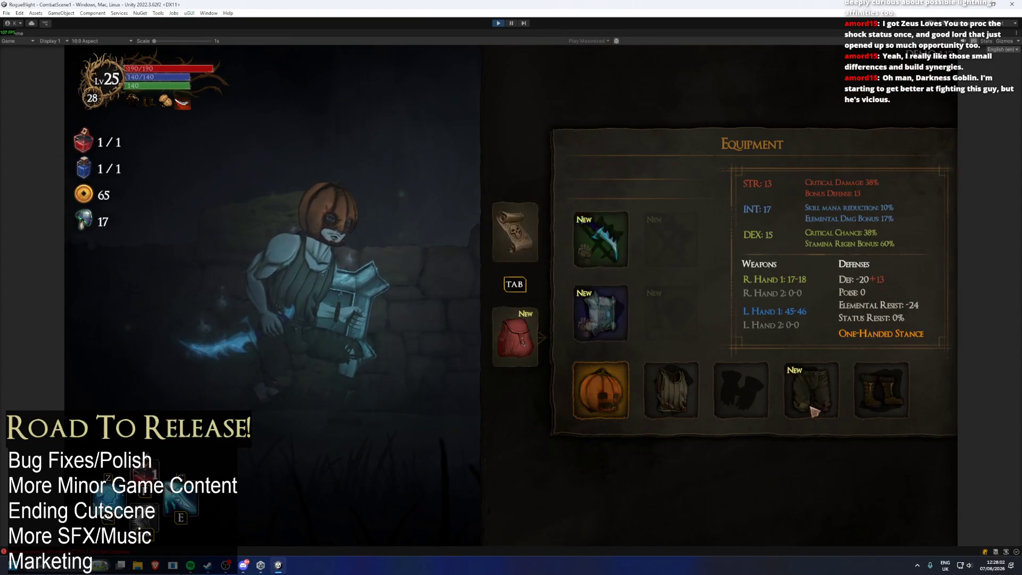
pyautogui.click(809, 411)
pyautogui.click(808, 370)
pyautogui.press('Tab')
pyautogui.press('Tab')
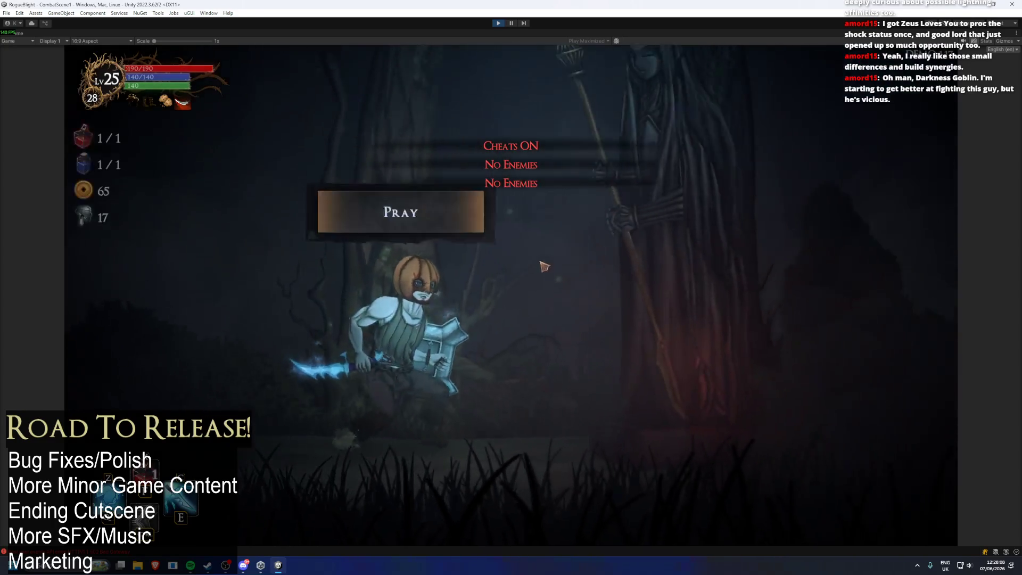
# - Pray at the statue for the bonus mana boost and move on to the next room
pyautogui.click(406, 299)
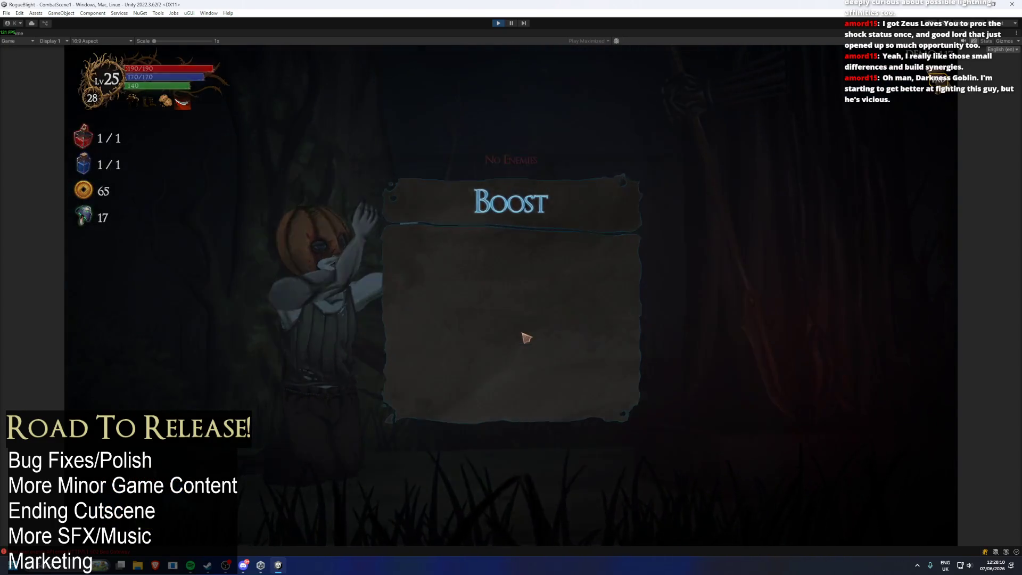
pyautogui.click(526, 339)
pyautogui.press('Tab')
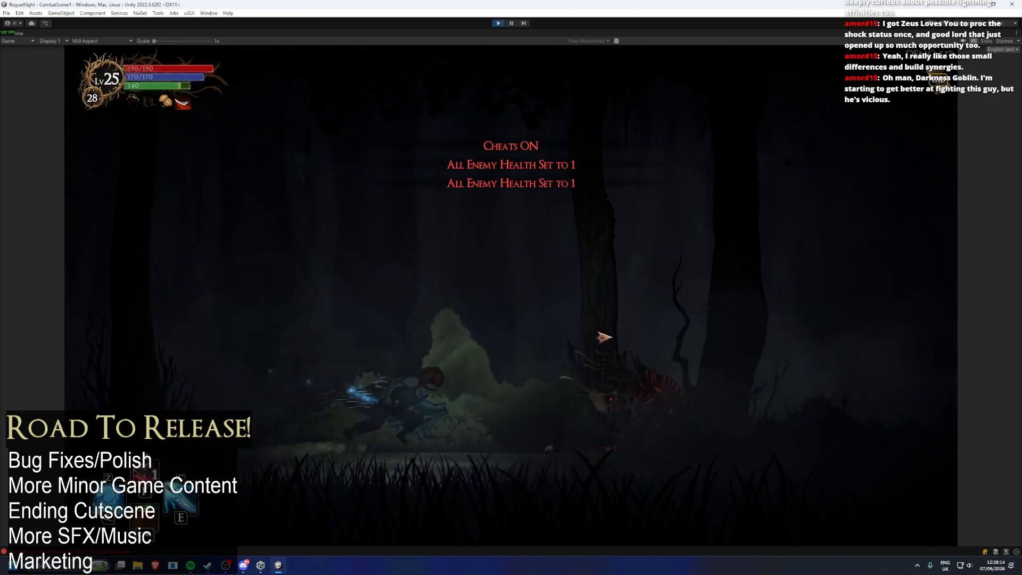
# - Kill the goblin, collect its loot, and pick Arcane Heart from the chest
pyautogui.click(600, 340)
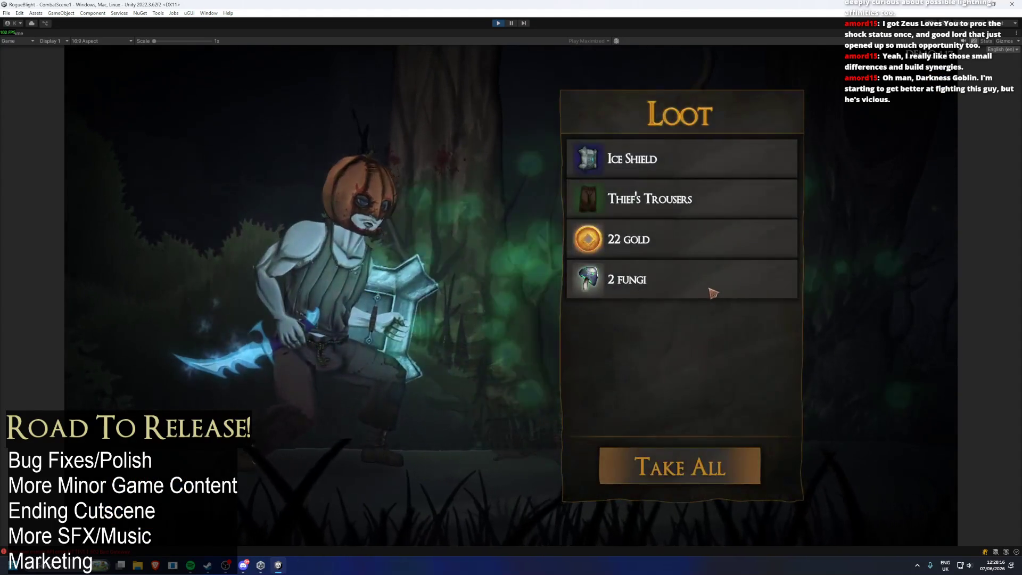
pyautogui.press('space')
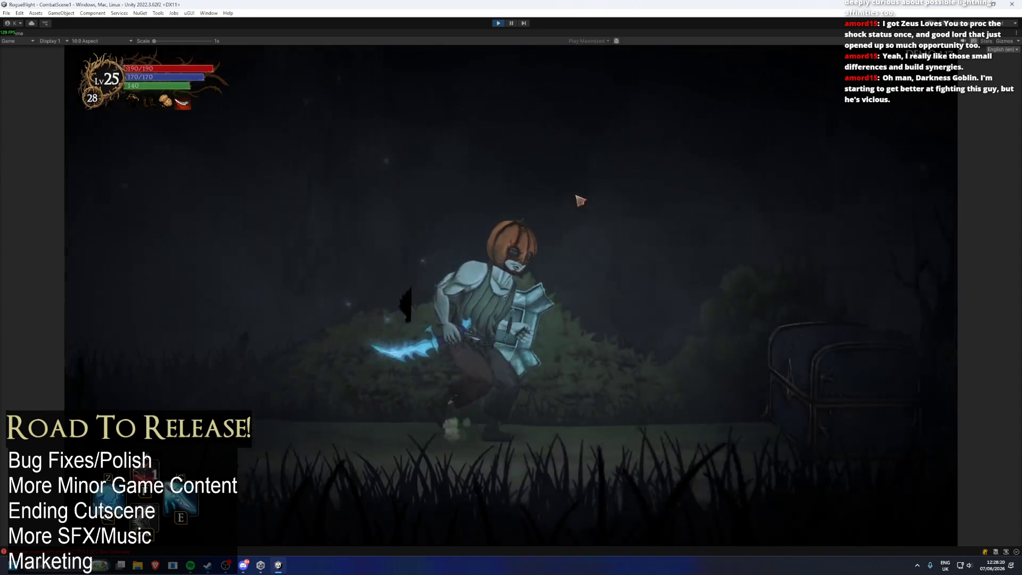
pyautogui.click(420, 211)
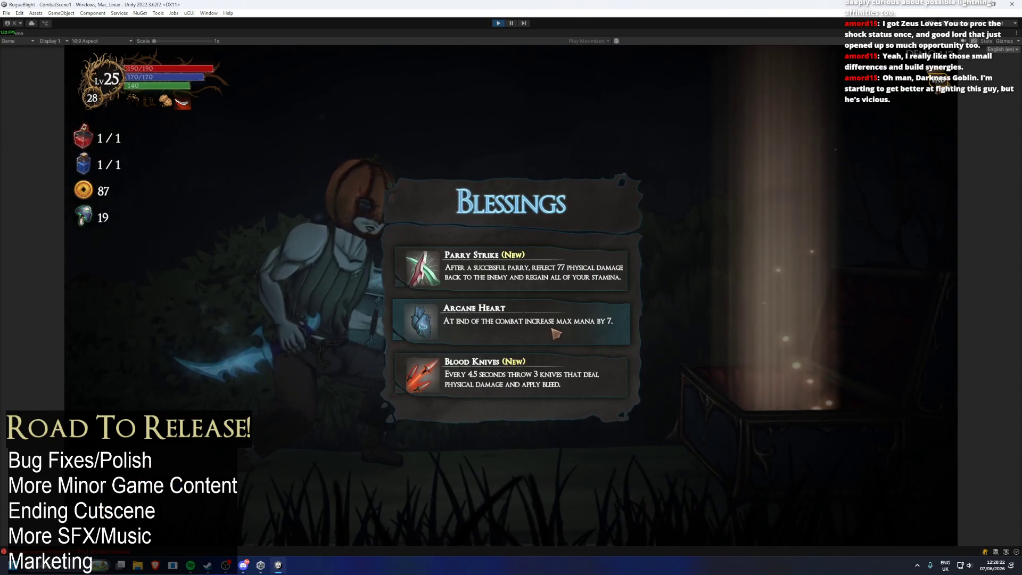
pyautogui.click(556, 328)
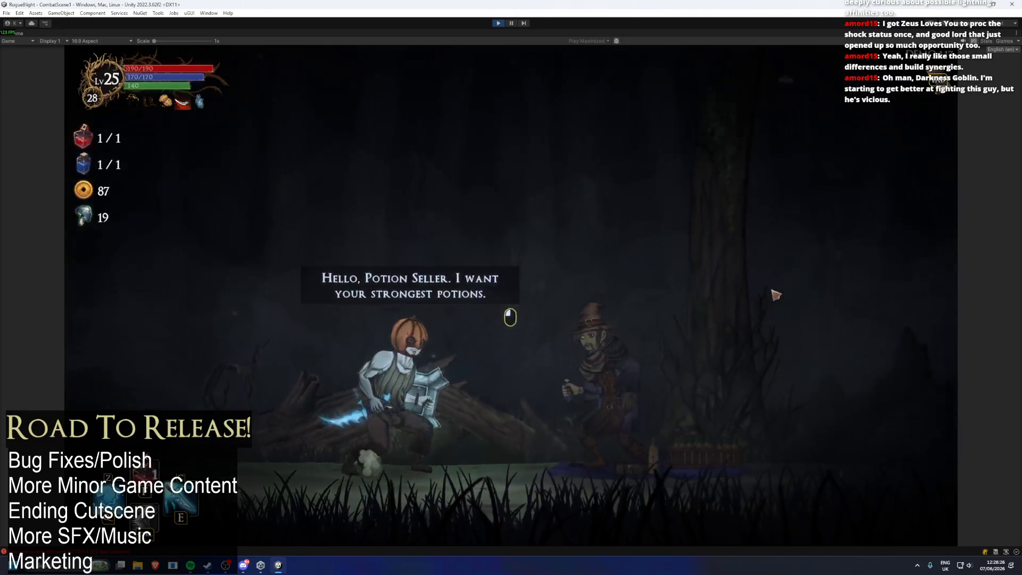
# - Get an Extra Health Potion from the Potion Seller, leave the campfire, and continue onward
pyautogui.click(765, 300)
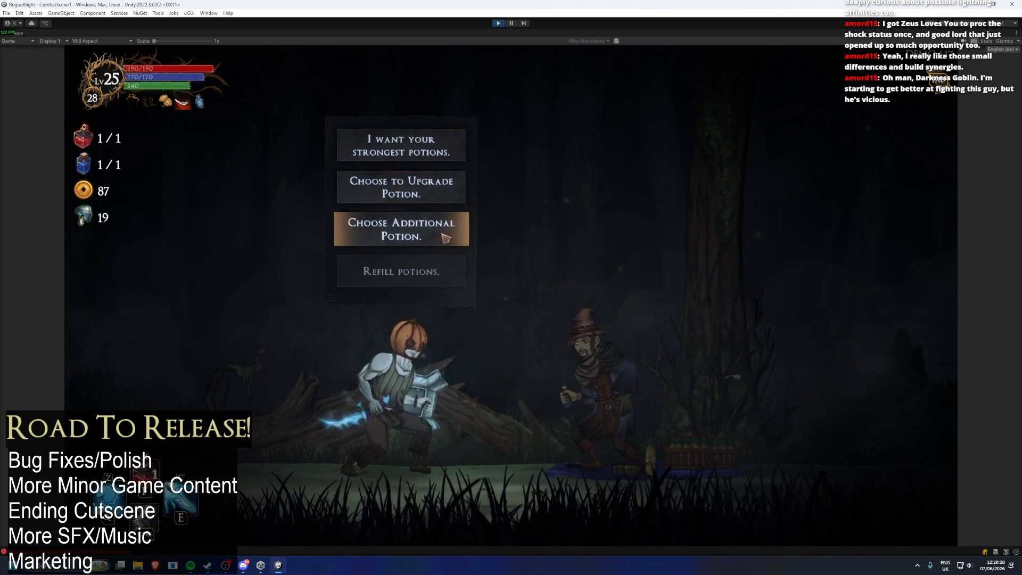
pyautogui.click(445, 236)
pyautogui.click(511, 269)
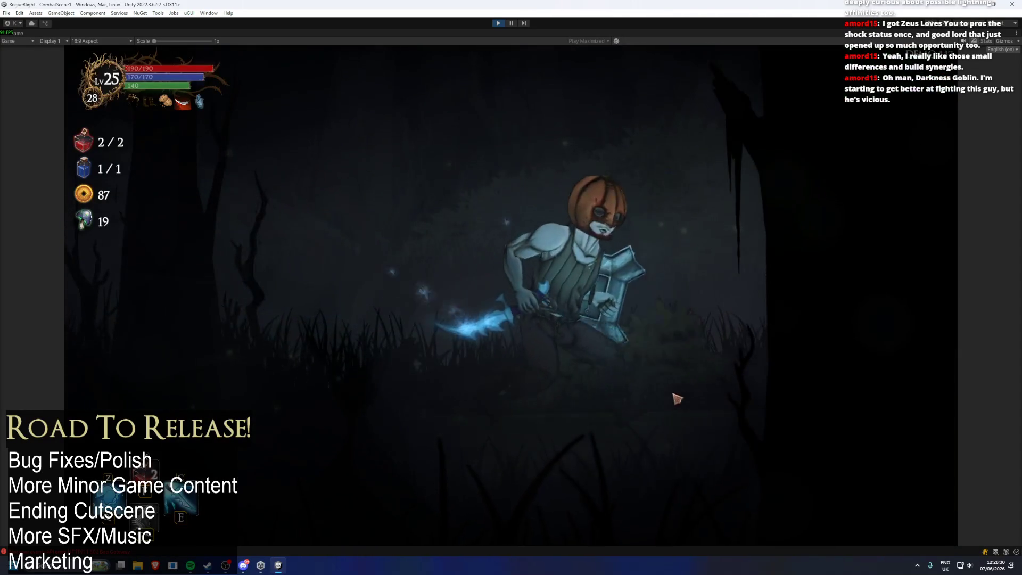
pyautogui.press('Return')
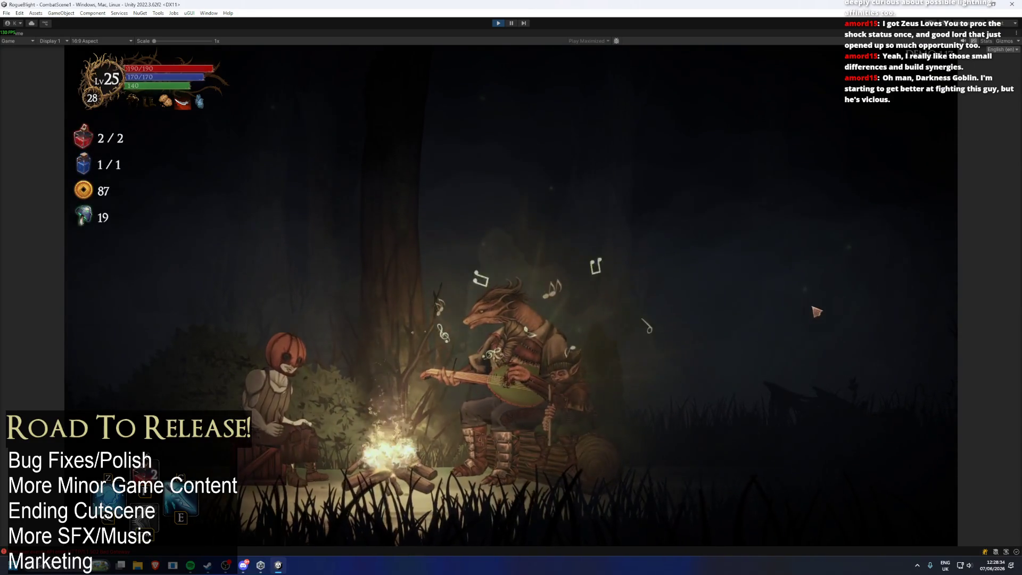
pyautogui.press('Tab')
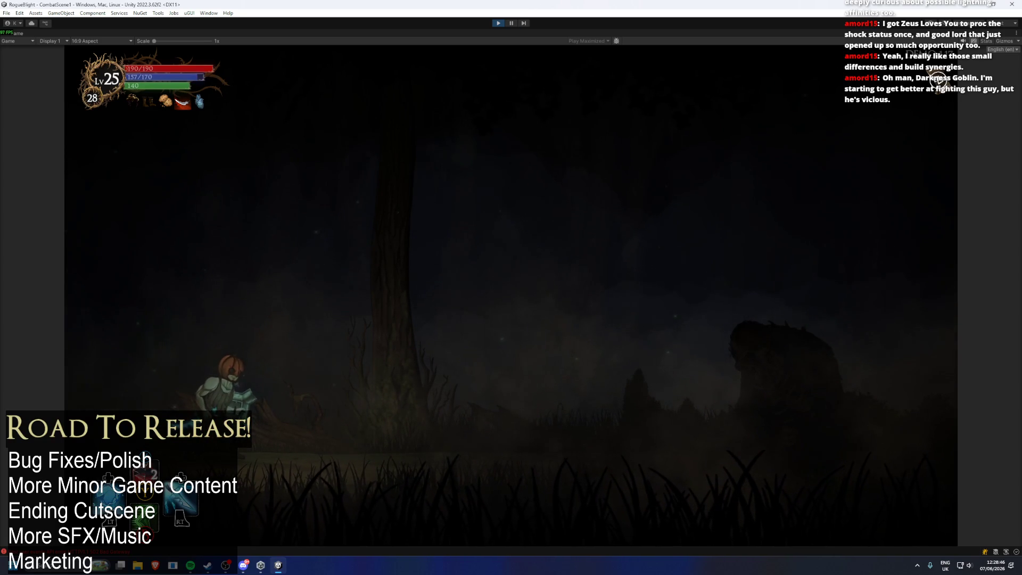
# - Walk right through the rooms, defeat the Gorilla, and take its loot
pyautogui.press('d')
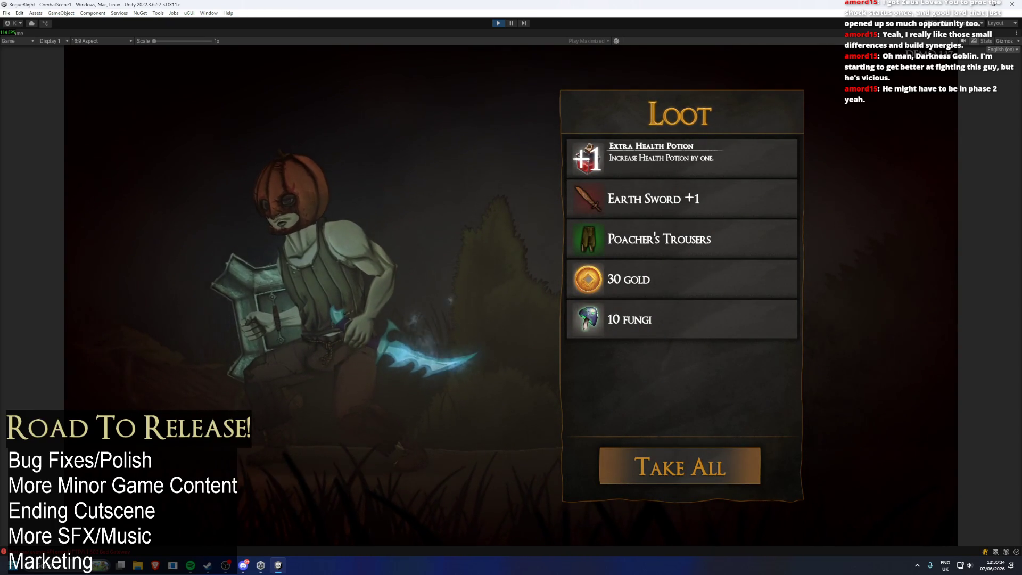
pyautogui.press('Return')
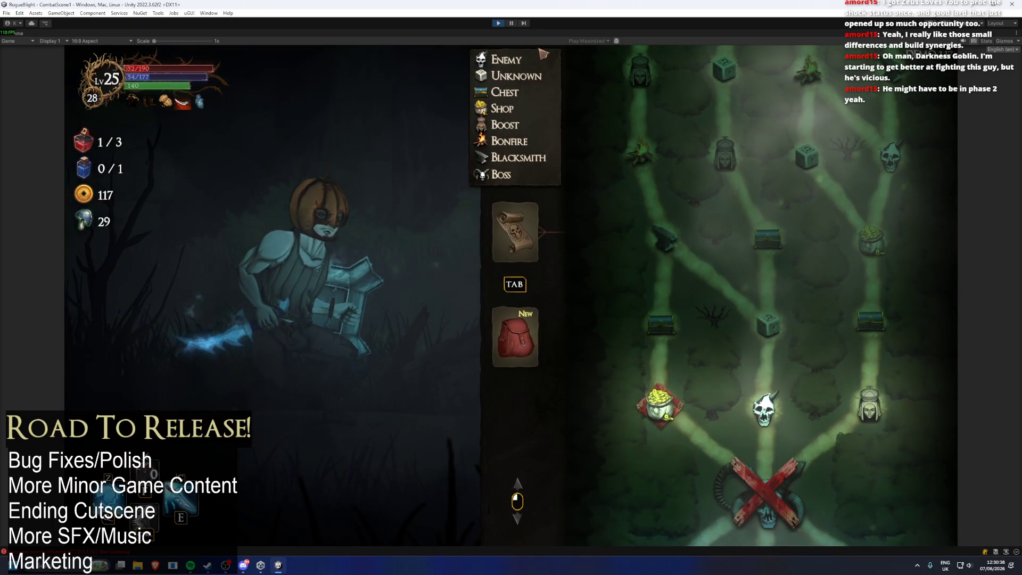
# - Stop play mode, search the Project window for 'TODO', and open TODO.txt in Visual Studio
pyautogui.click(501, 22)
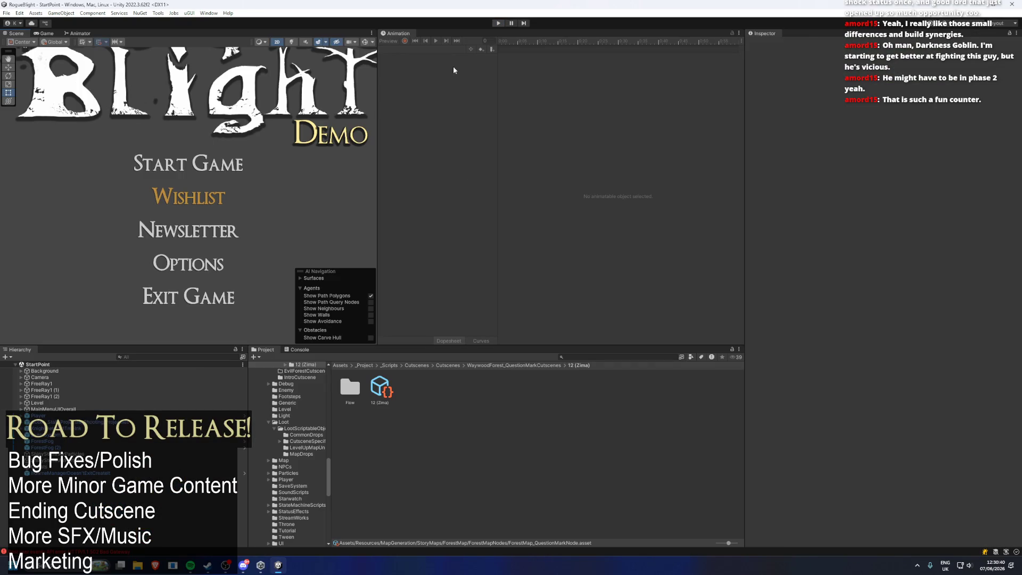
pyautogui.click(598, 358)
pyautogui.scroll(10, 302, 436)
pyautogui.click(327, 401)
pyautogui.click(617, 356)
pyautogui.write('TODO')
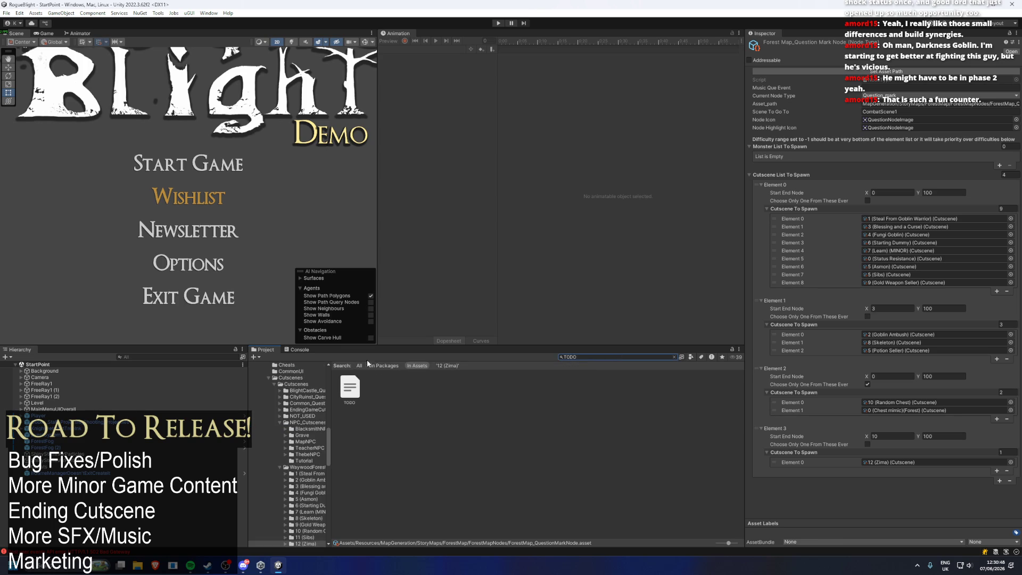
pyautogui.click(345, 388)
pyautogui.doubleClick(343, 387)
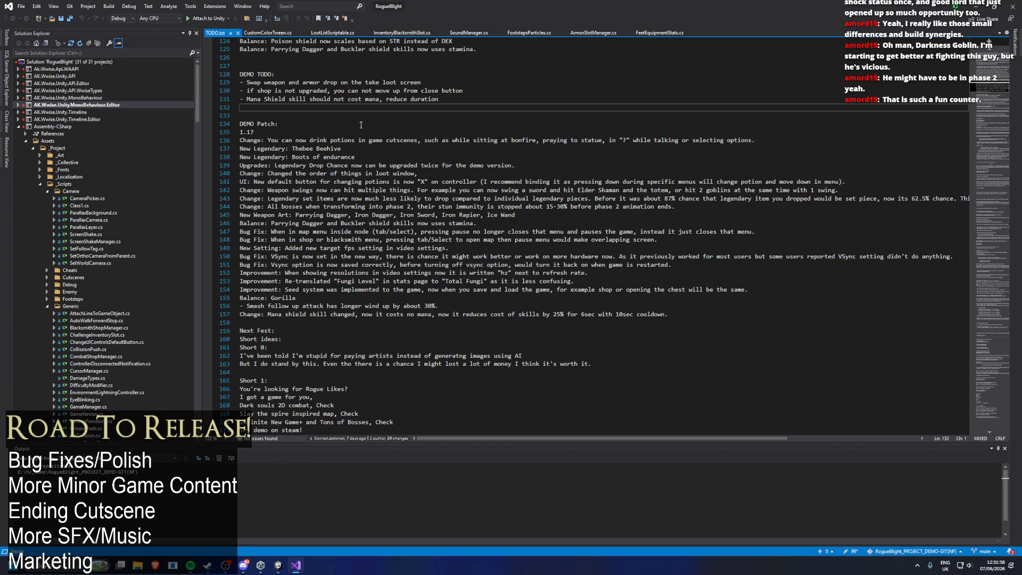
# - Try replacing the DEMO TODO list, then undo to restore its items
pyautogui.scroll(2, 388, 135)
pyautogui.scroll(-2, 267, 291)
pyautogui.moveTo(465, 100); pyautogui.dragTo(208, 83)
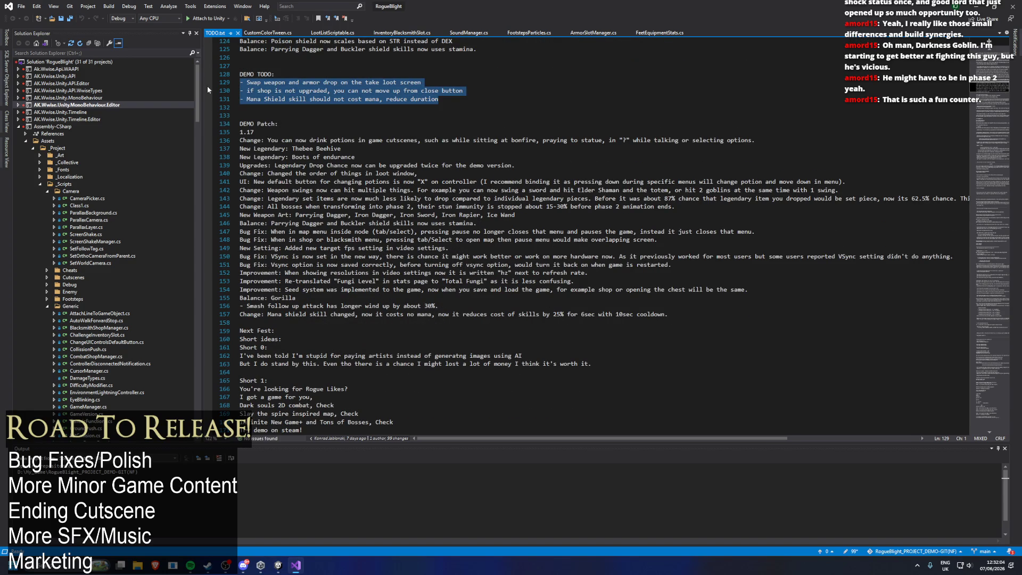
pyautogui.press('BackSpace')
pyautogui.press('BackSpace')
pyautogui.press('BackSpace')
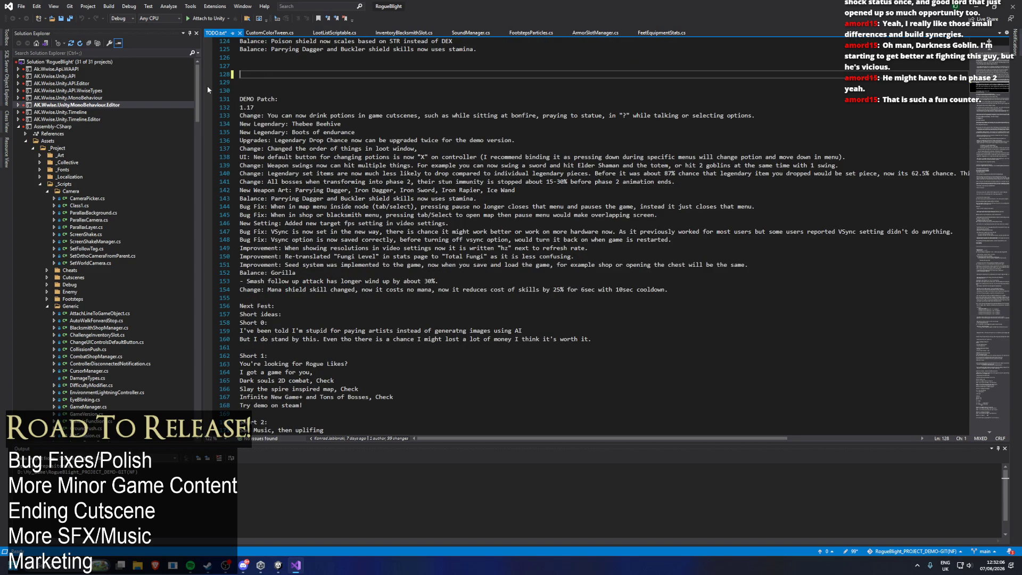
pyautogui.press('BackSpace')
pyautogui.press('BackSpace')
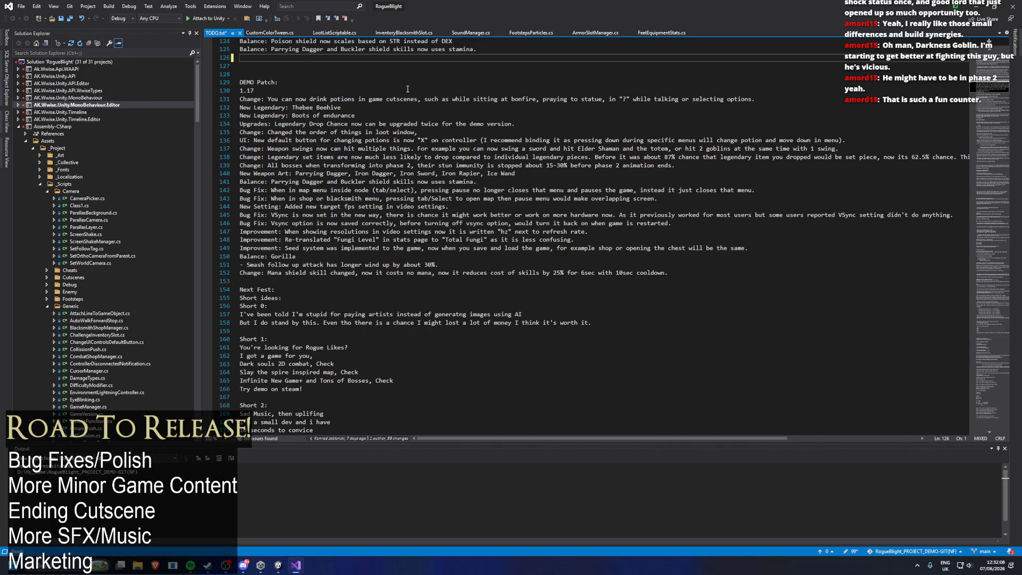
pyautogui.press('Return')
pyautogui.press('Return')
pyautogui.write('DEMO TO')
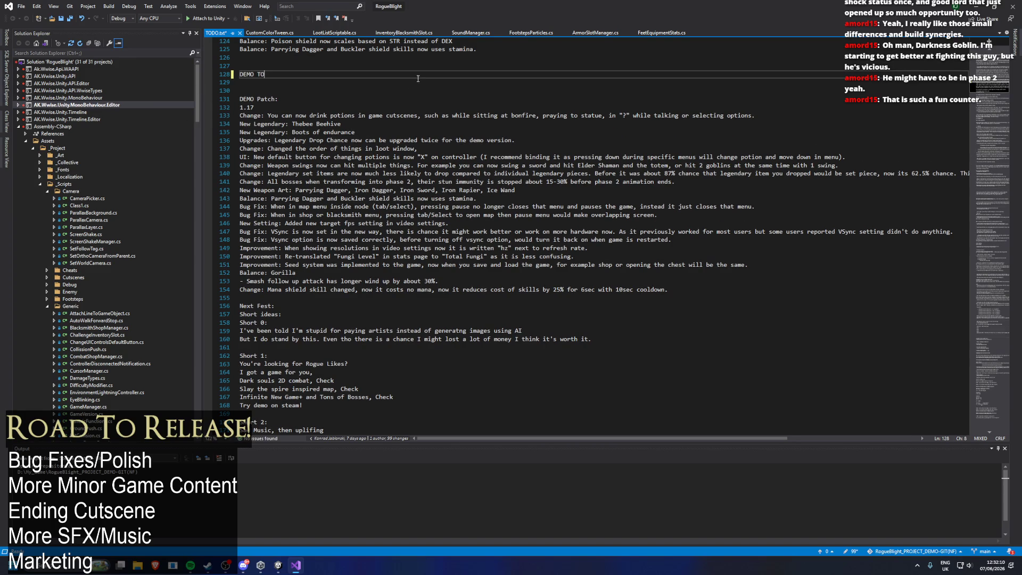
pyautogui.hotkey('ctrl', 'z')
pyautogui.hotkey('ctrl', 'z')
pyautogui.hotkey('ctrl', 'z')
# - Add '- Zima "?" can be encoutered in second half of the map' under DEMO TODO and save
pyautogui.write('- Zima "?" now spa')
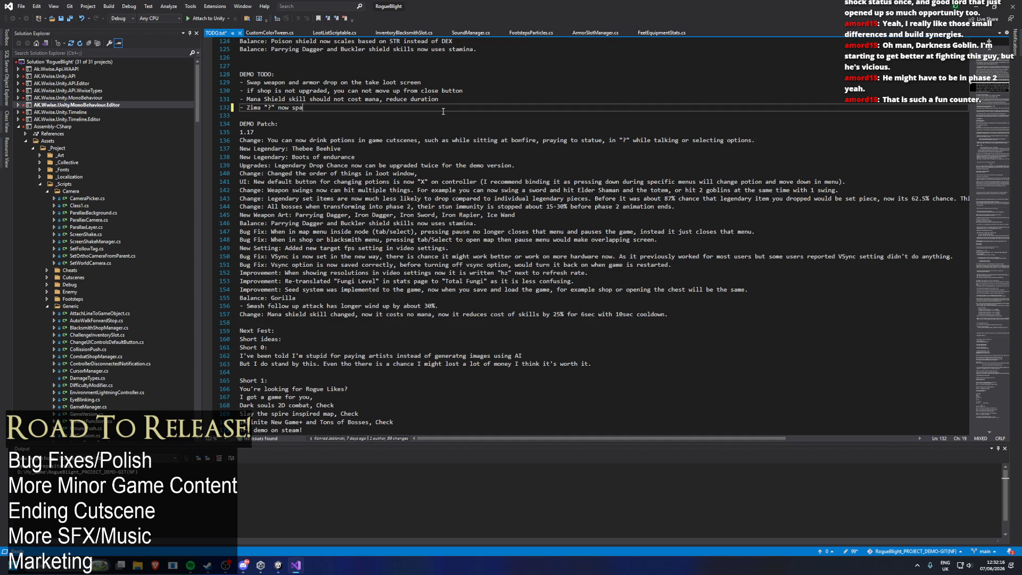
pyautogui.press('BackSpace')
pyautogui.press('BackSpace')
pyautogui.write('can be encoute')
pyautogui.write('red in ')
pyautogui.write('second half of the')
pyautogui.write(' map')
pyautogui.hotkey('ctrl', 's')
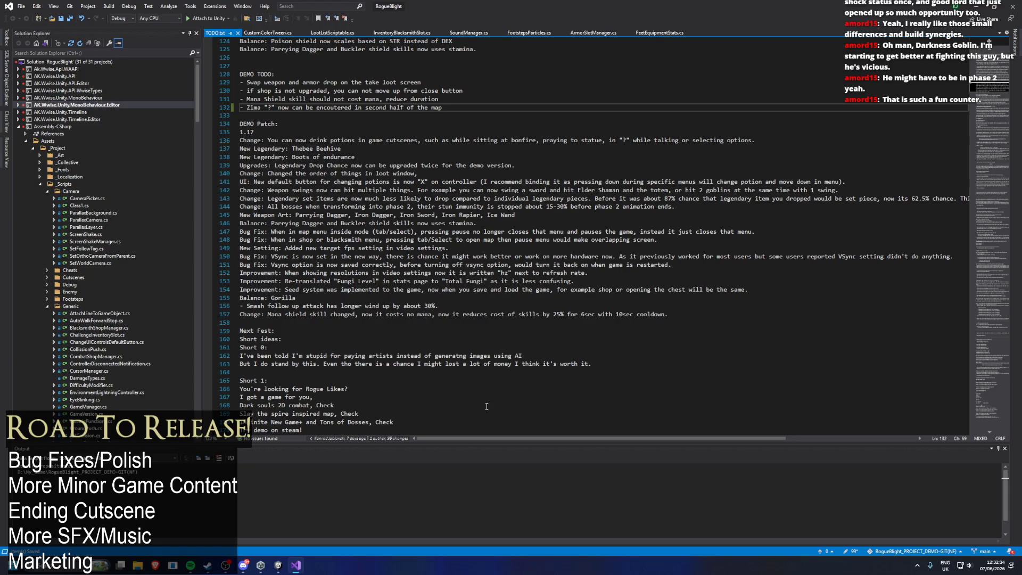
# - Paste the Zima note at the end of the 1.17 patch notes and switch back to Unity
pyautogui.click(675, 232)
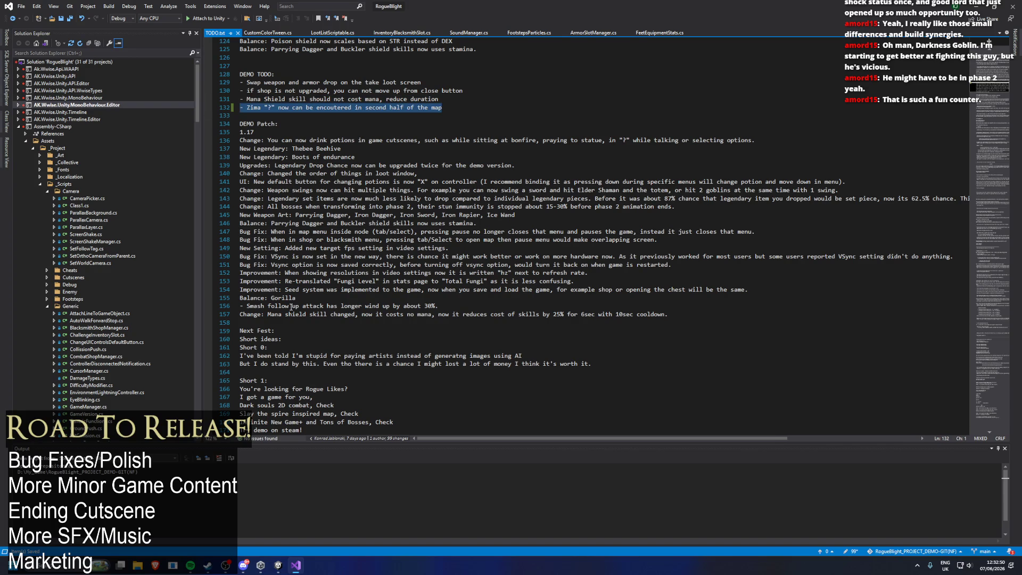
pyautogui.click(269, 324)
pyautogui.write('- Zima "?" now can be encoutered in second half of the map')
pyautogui.press('Return')
pyautogui.press('Return')
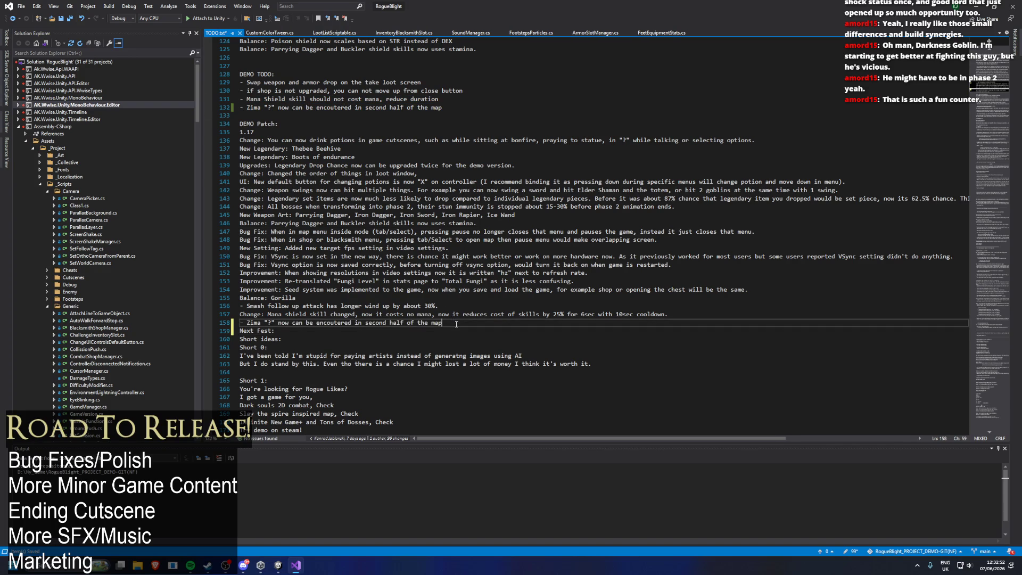
pyautogui.press('Up')
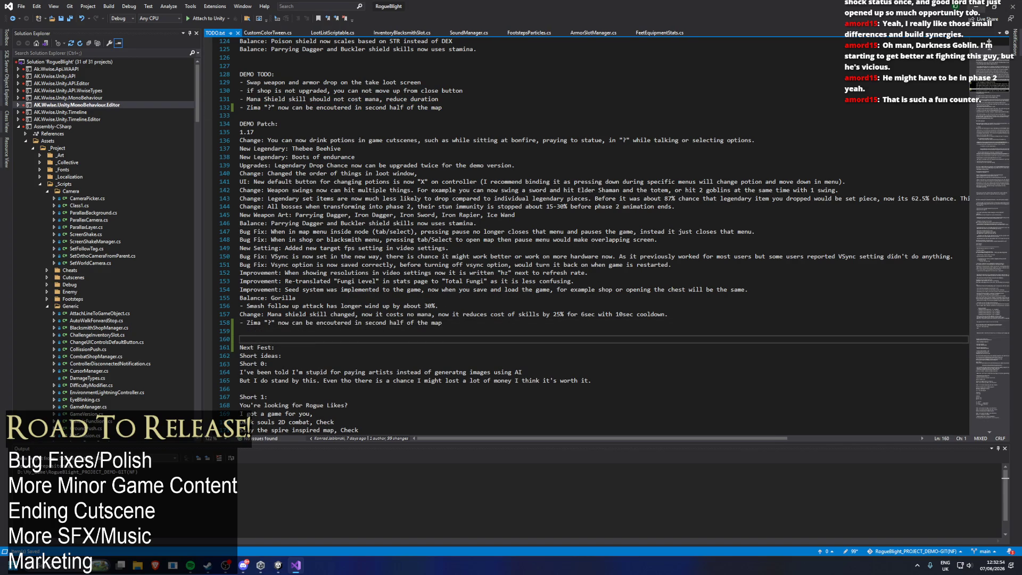
pyautogui.click(978, 7)
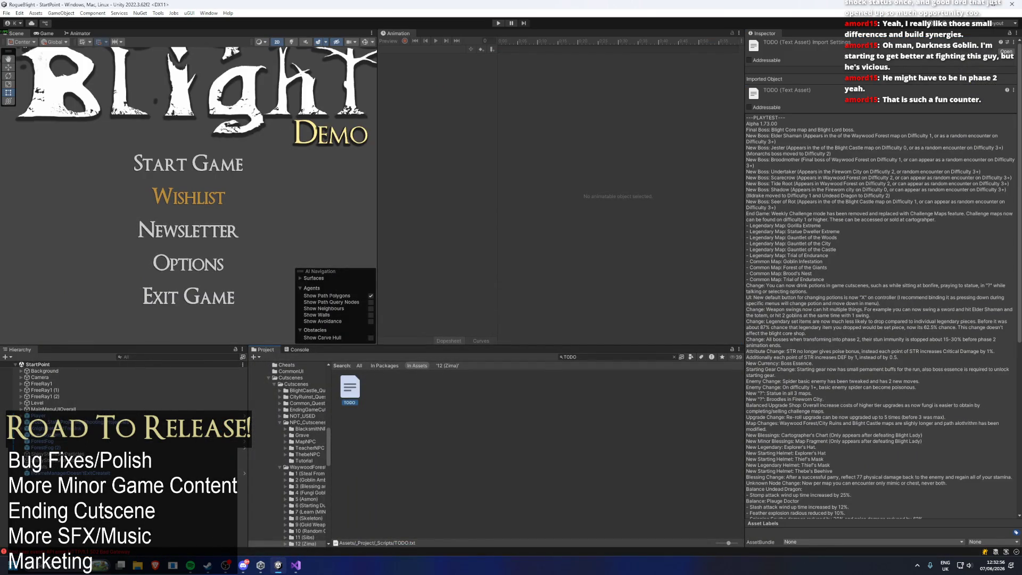
# - Find and select the GameManager prefab and the StoryMode asset in the project assets
pyautogui.click(6, 13)
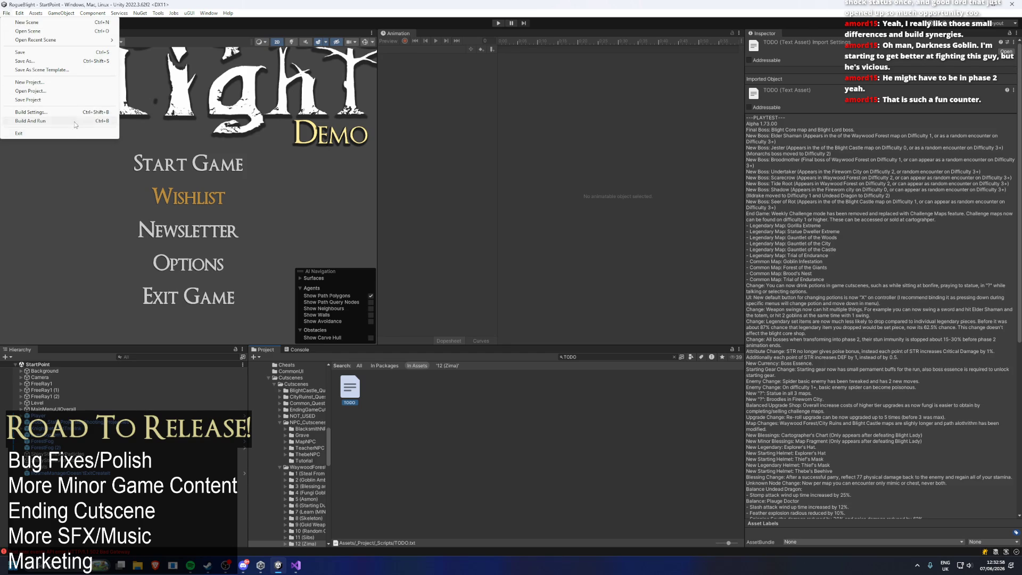
pyautogui.click(594, 357)
pyautogui.write('game mana')
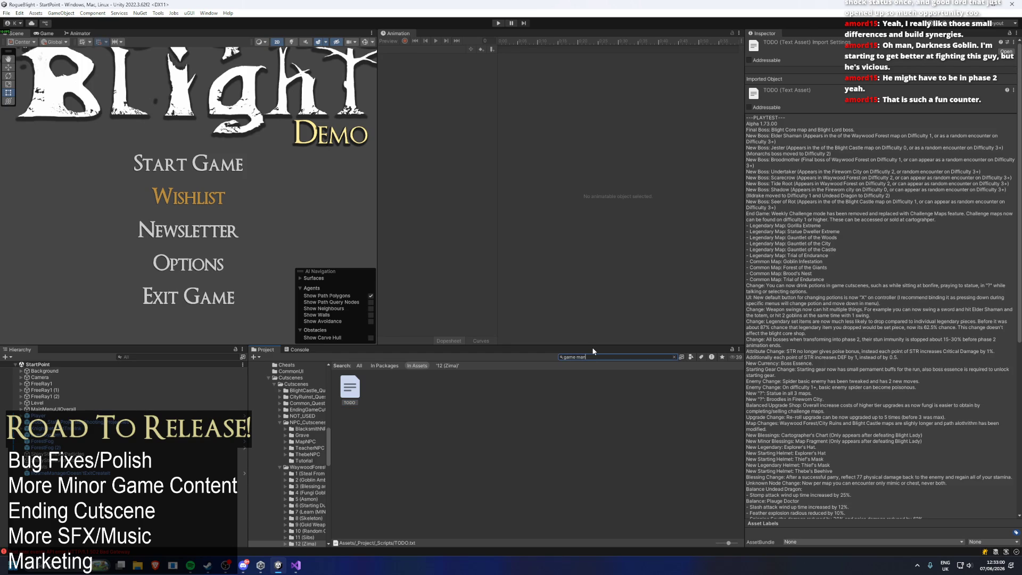
pyautogui.click(380, 387)
pyautogui.click(593, 357)
pyautogui.write('story mode')
pyautogui.click(531, 387)
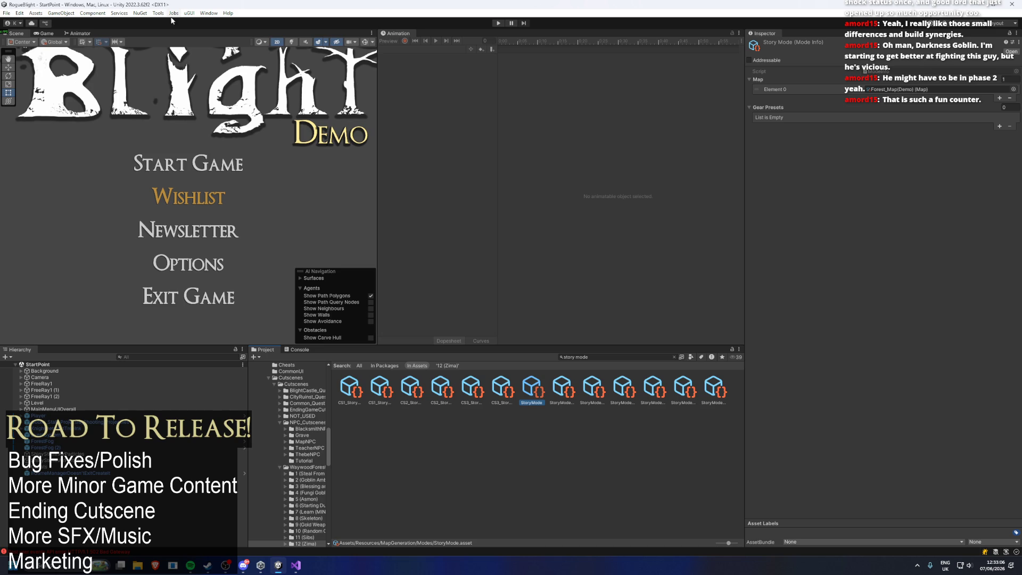
# - Start a Windows build from Build Settings into the Steam SDK windows_content folder
pyautogui.click(7, 13)
pyautogui.click(90, 114)
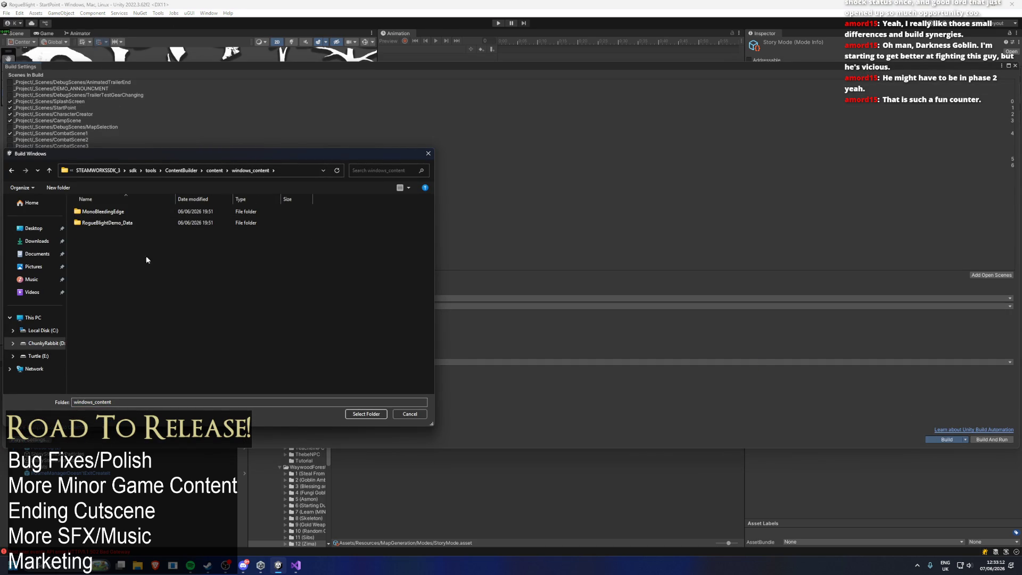
pyautogui.click(365, 414)
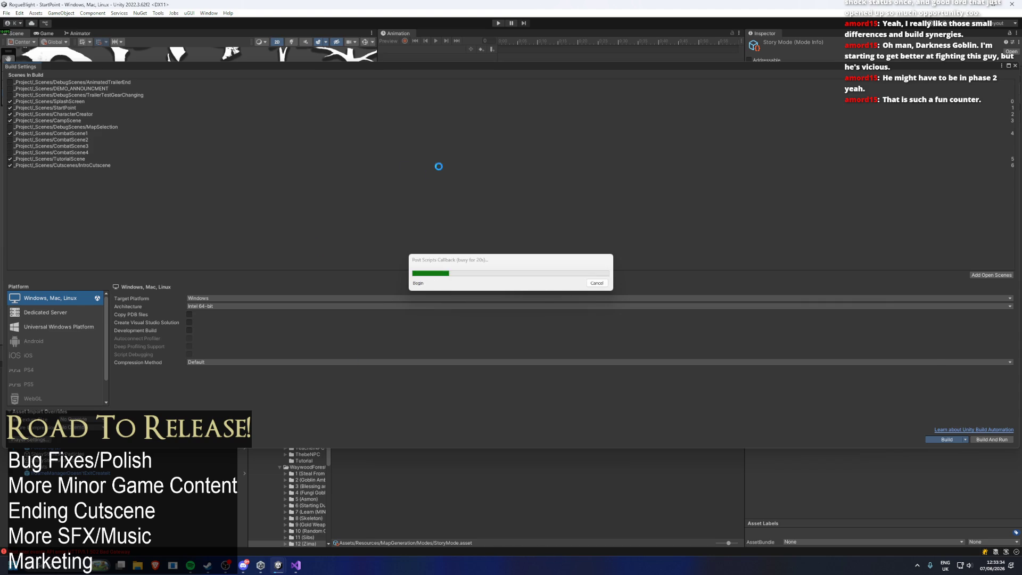
# - Add '- Reduced Zimas health from 335 to 300.' to the 1.17 notes in TODO.txt
pyautogui.hotkey('alt', 'Tab')
pyautogui.press('Up')
pyautogui.write('- Reduced Z')
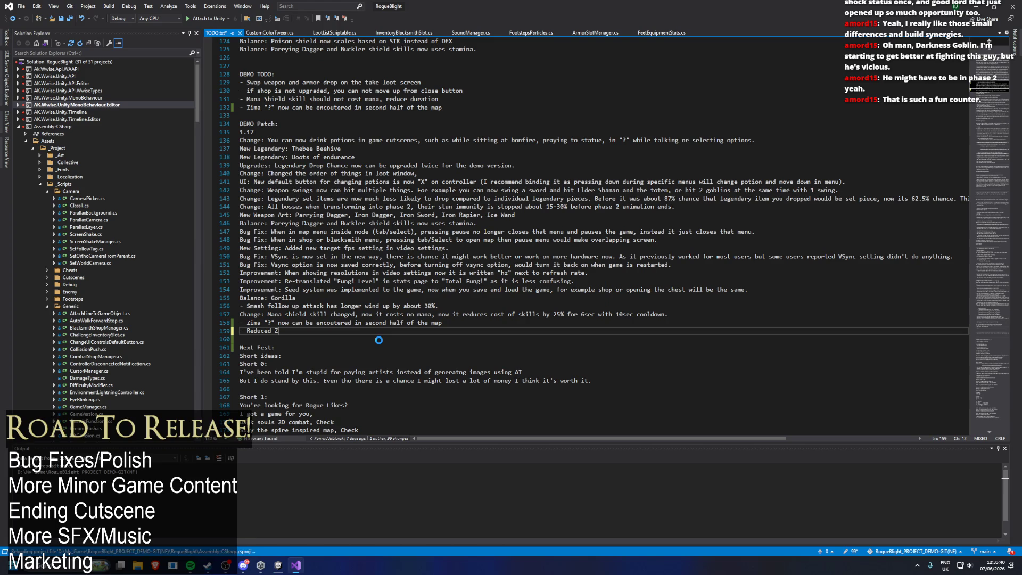
pyautogui.write('imas ')
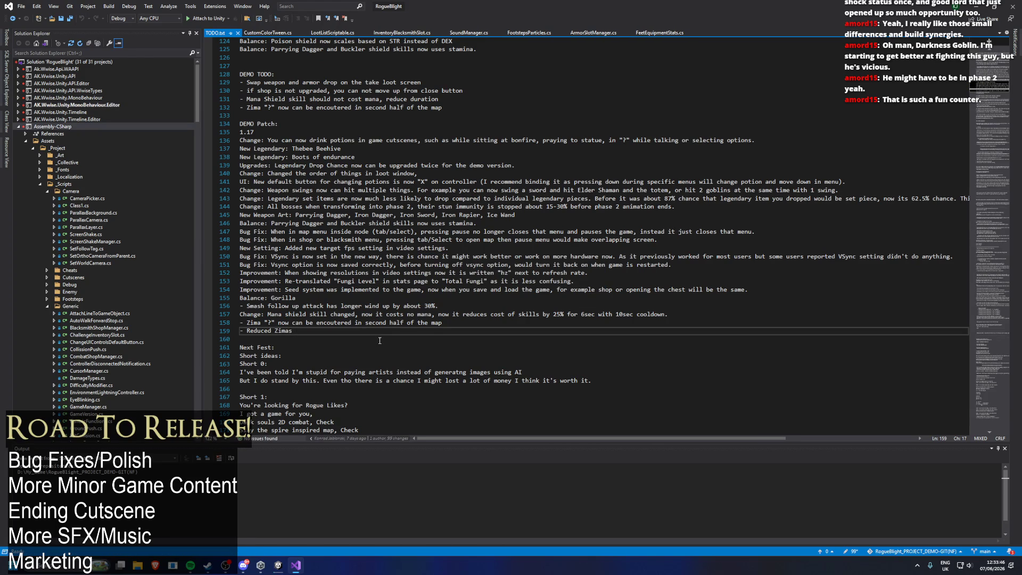
pyautogui.write('health fr')
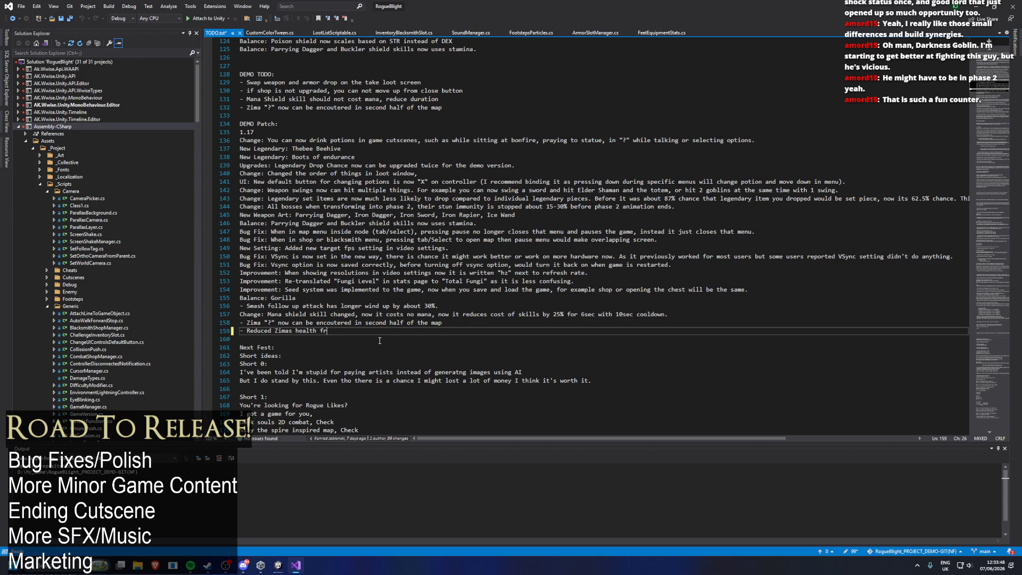
pyautogui.write('om 335 to 300.')
# - Return to Unity to watch the Windows build finish and show its Addressables Report
pyautogui.click(977, 7)
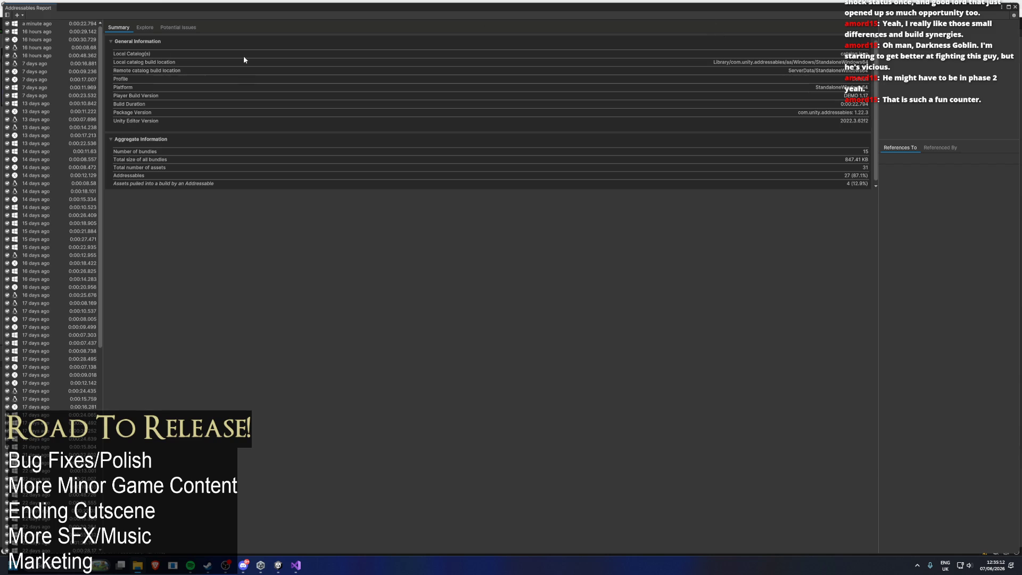
# - Switch Unity's target platform to macOS, then show Discord's play-test-feedback channel
pyautogui.hotkey('alt', 'Tab')
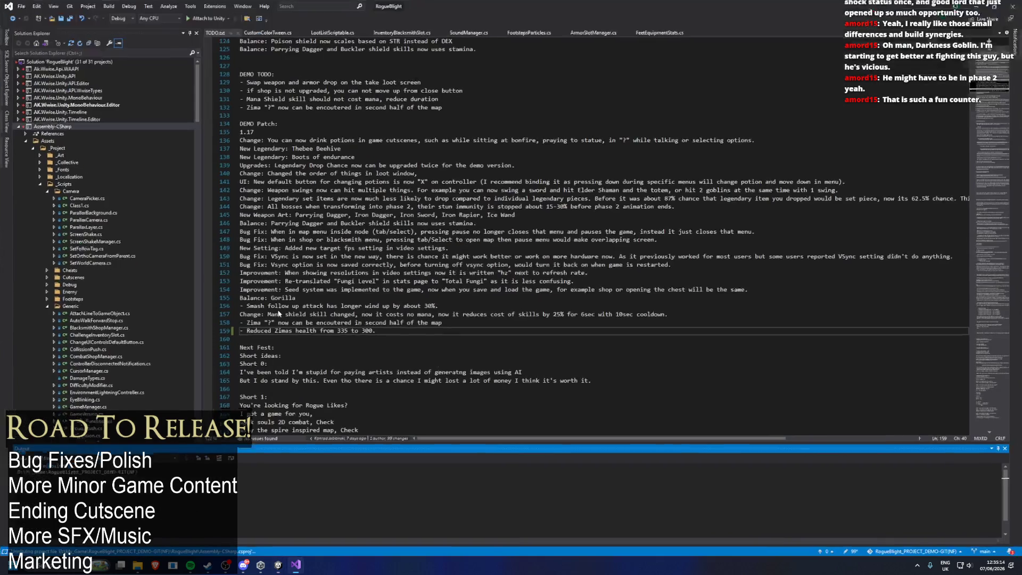
pyautogui.click(976, 8)
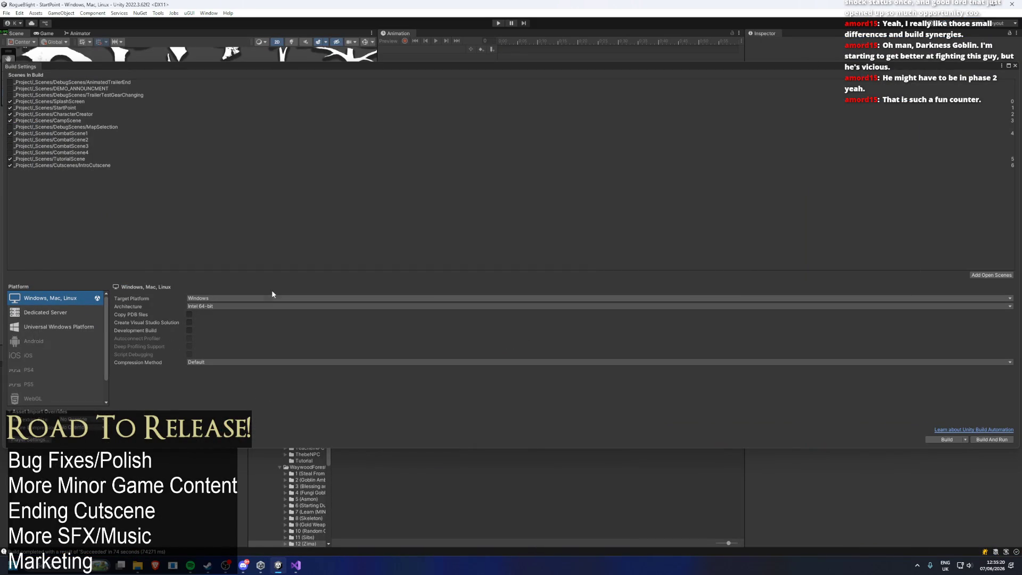
pyautogui.click(239, 298)
pyautogui.click(232, 317)
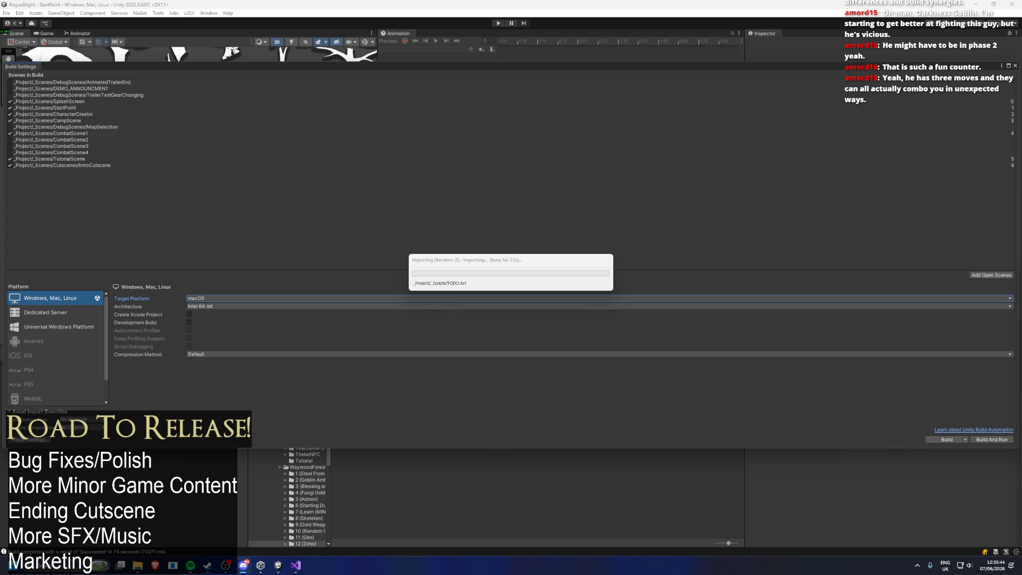
pyautogui.hotkey('alt', 'Tab')
pyautogui.click(110, 270)
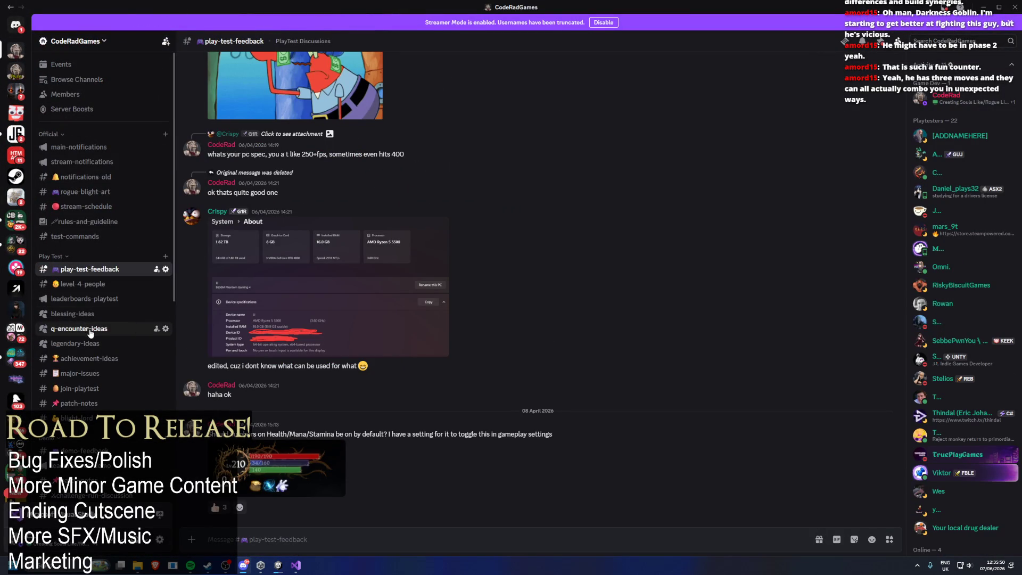
pyautogui.scroll(-3, 98, 330)
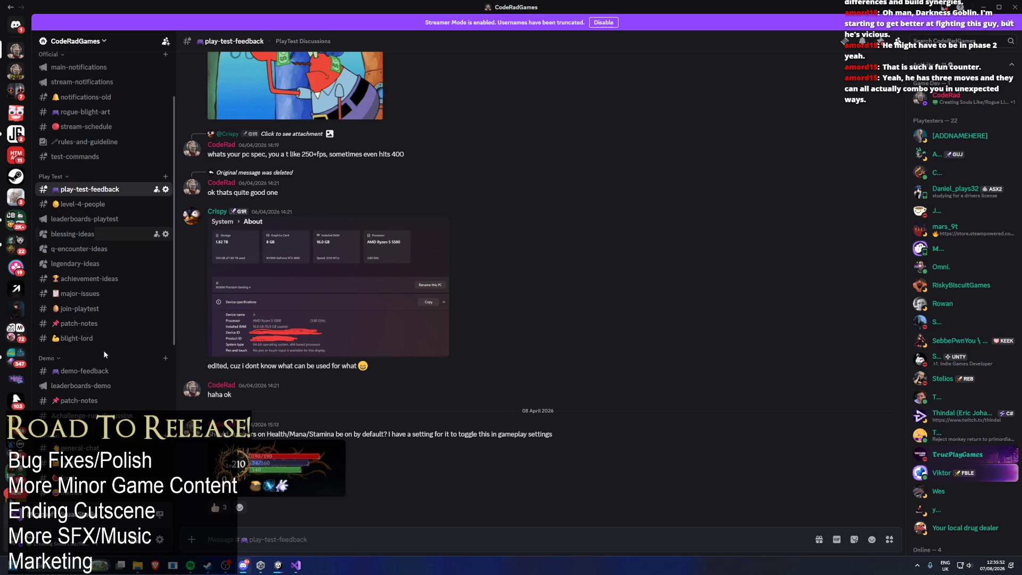
pyautogui.scroll(3, 106, 375)
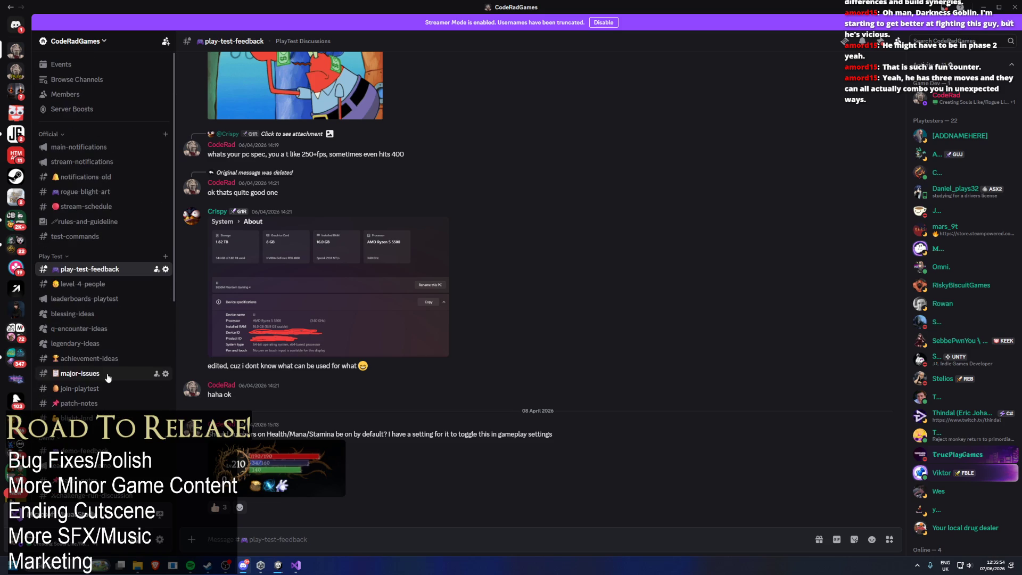
pyautogui.scroll(-6, 118, 362)
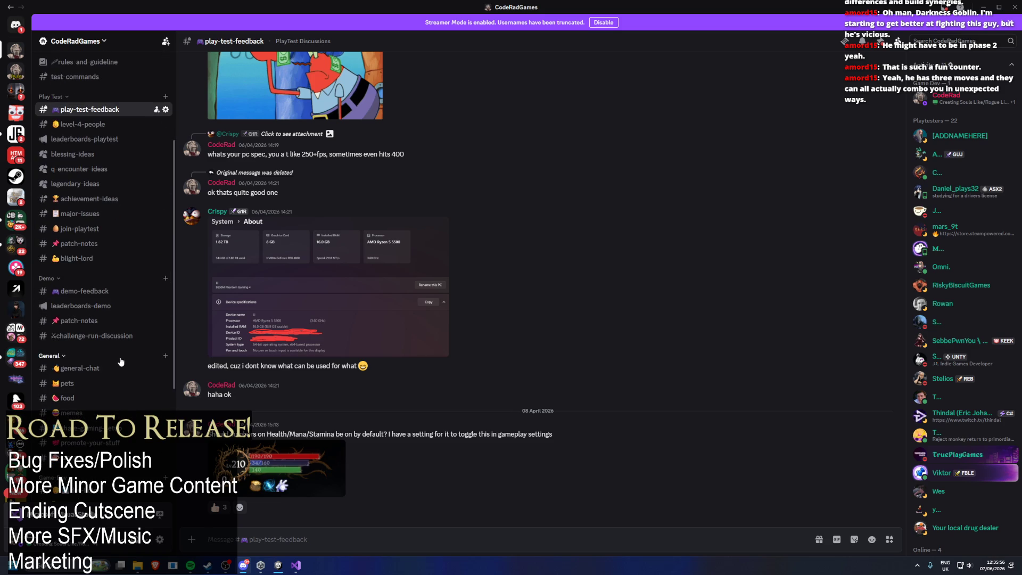
pyautogui.scroll(3, 71, 314)
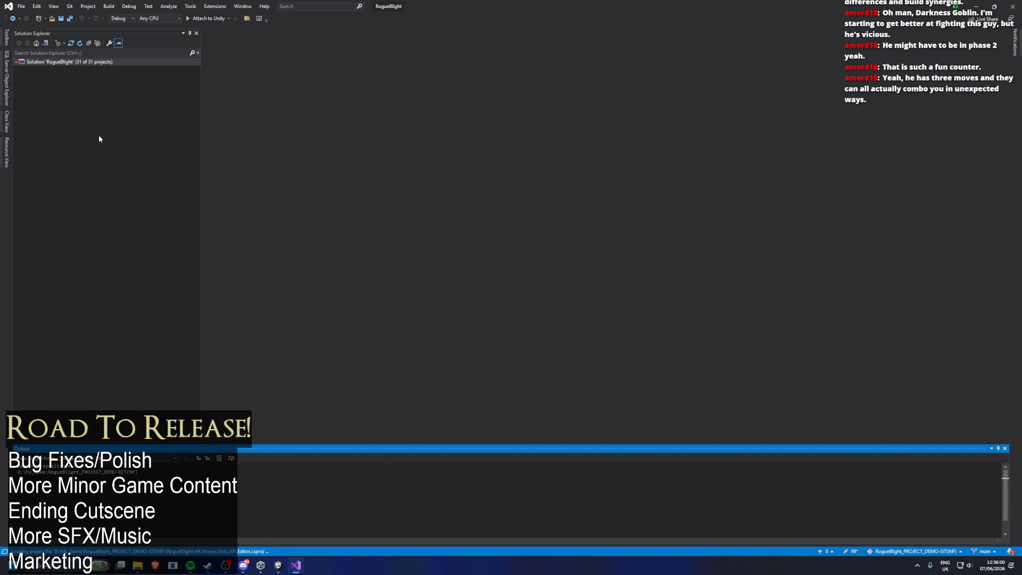
pyautogui.hotkey('alt', 'Tab')
# - Bring Discord back showing the leaderboards-playtest channel with Blightbot's leaderboard post
pyautogui.click(85, 220)
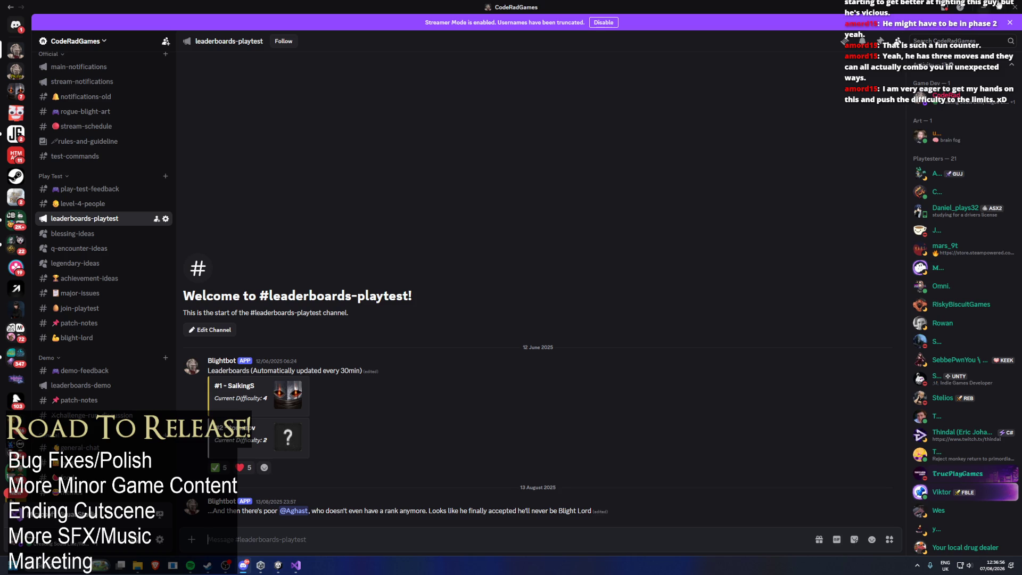
pyautogui.click(943, 7)
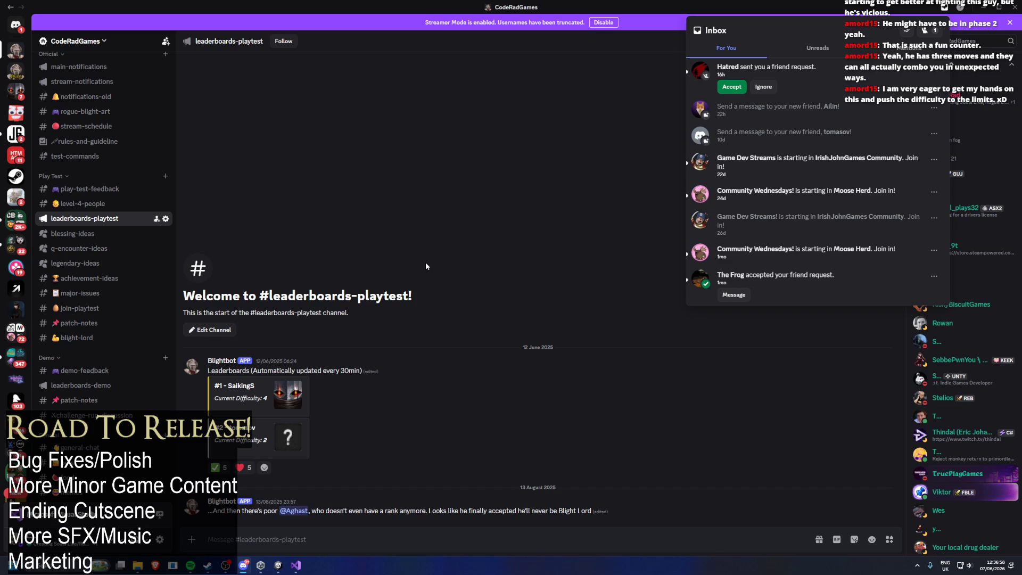
pyautogui.click(731, 87)
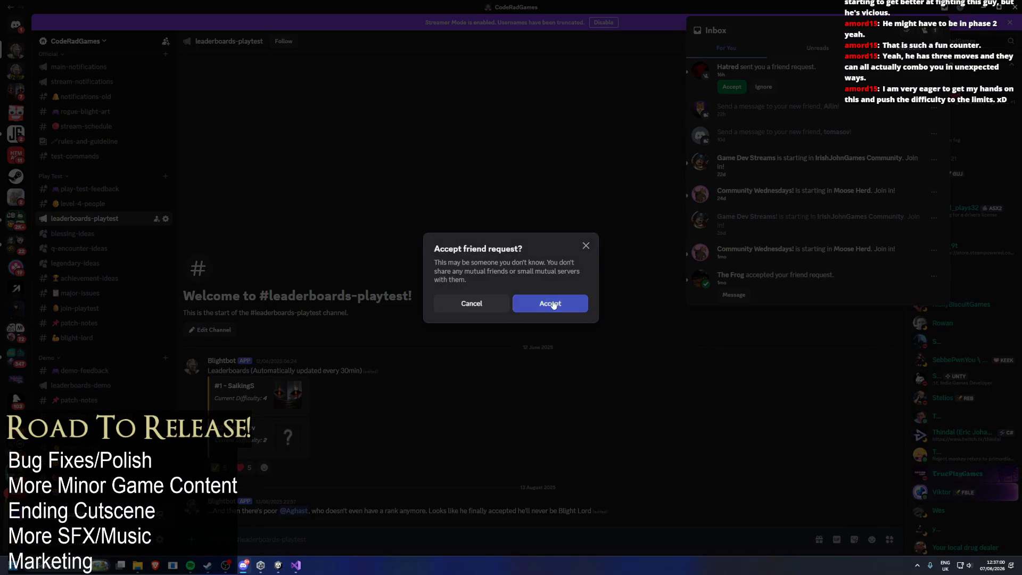
pyautogui.click(552, 304)
pyautogui.click(456, 179)
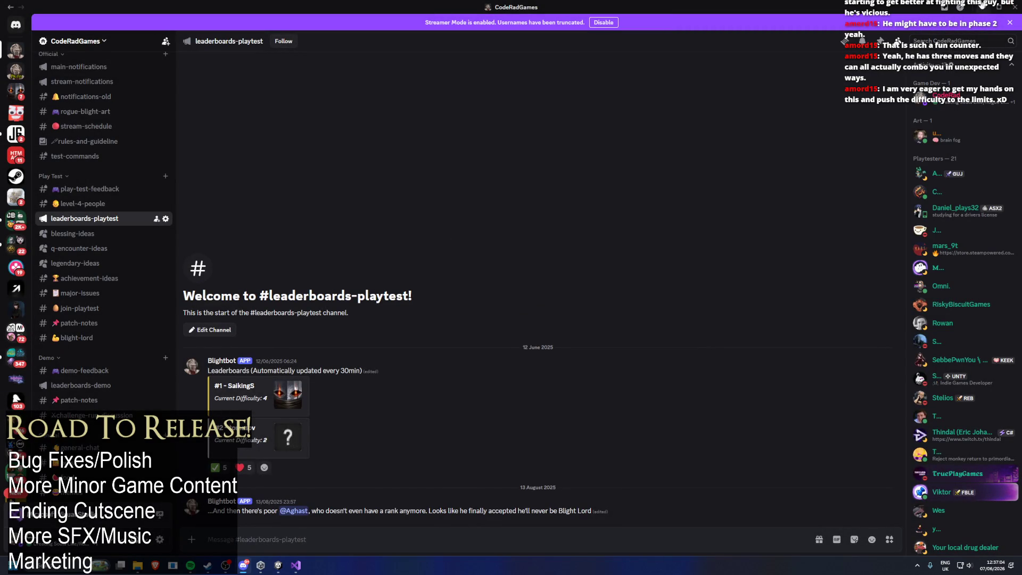
pyautogui.click(983, 6)
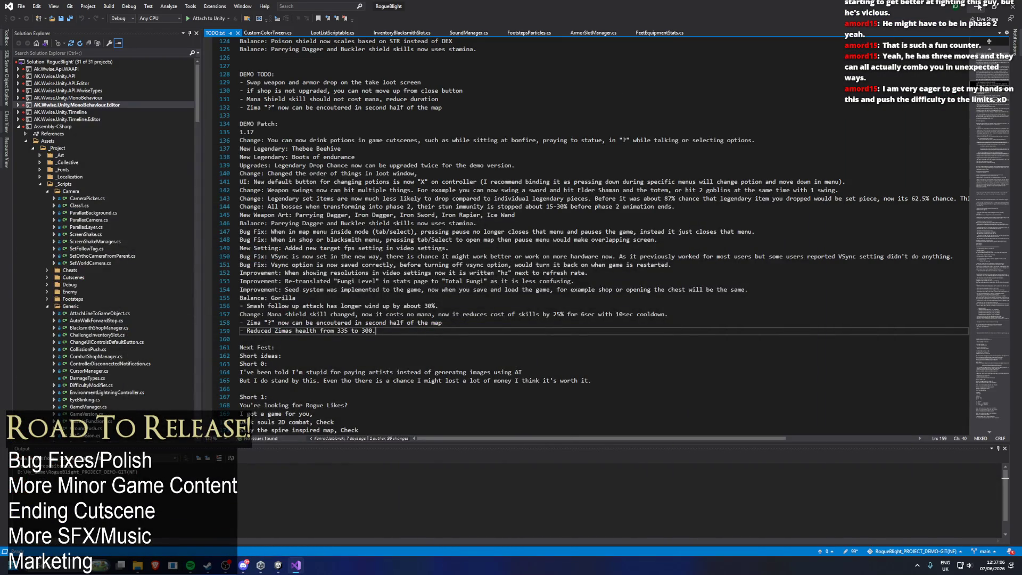
# - Build the macOS version for Intel 64-bit + Apple silicon into RogueBlightDemo.app in mac_content
pyautogui.click(980, 6)
pyautogui.click(213, 306)
pyautogui.click(243, 331)
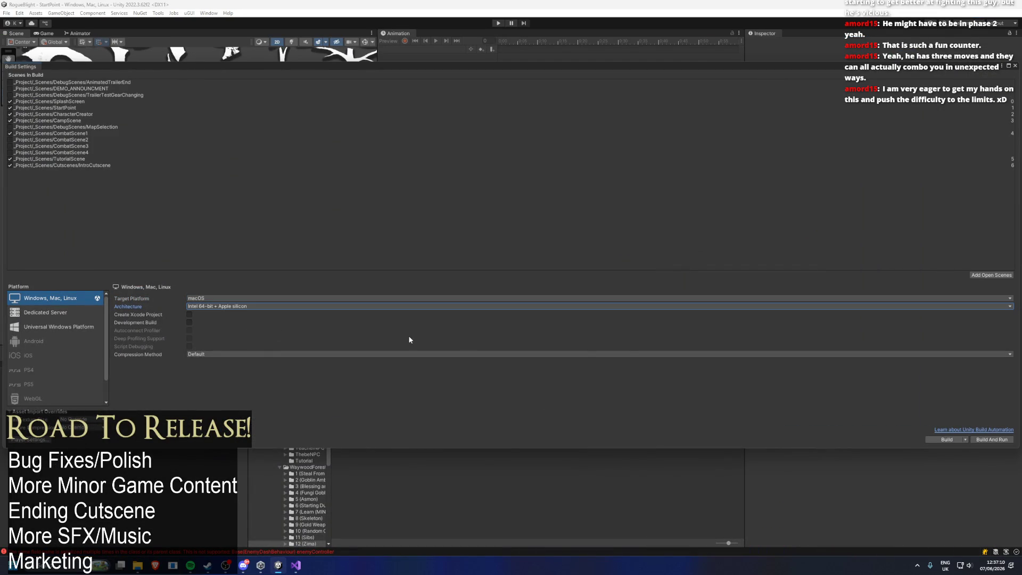
pyautogui.click(934, 440)
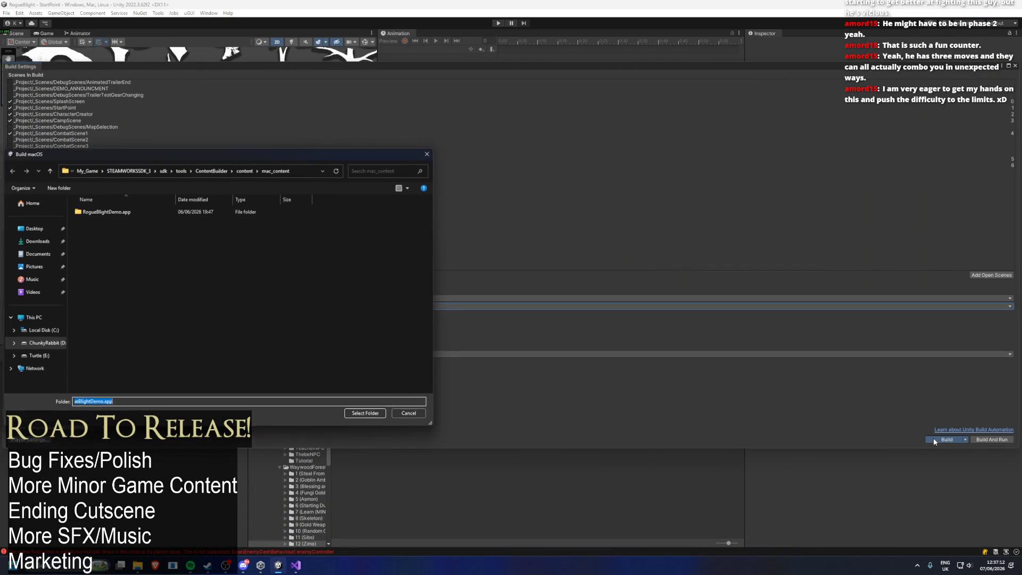
pyautogui.click(128, 212)
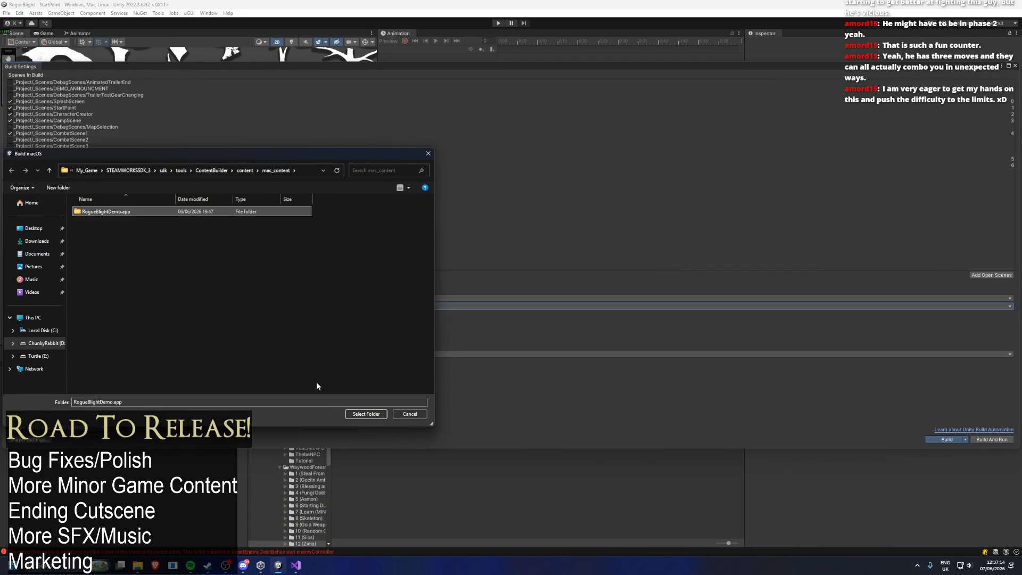
pyautogui.click(368, 414)
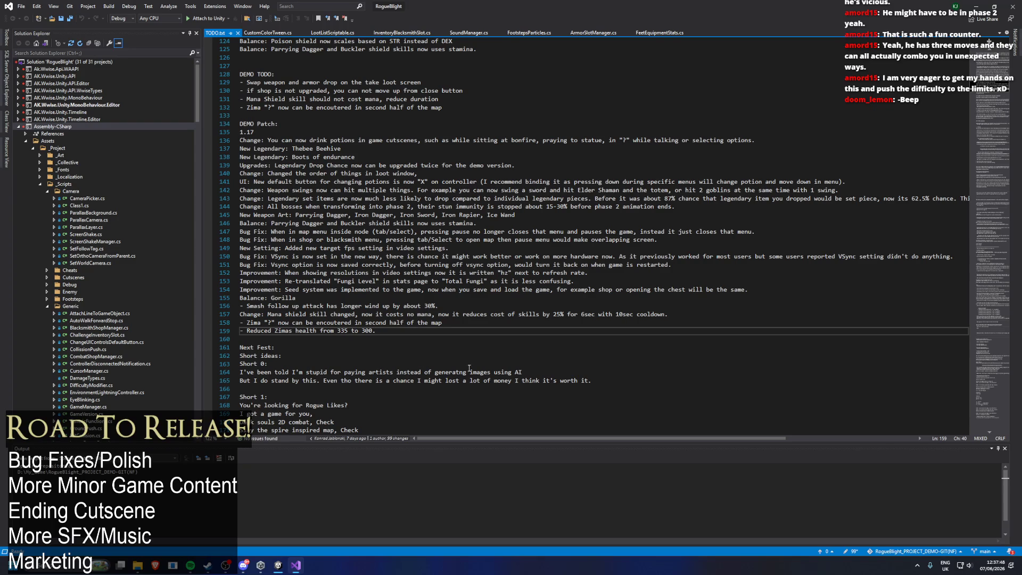
# - Minimize Visual Studio and let the macOS build finish to its Addressables Report
pyautogui.click(978, 7)
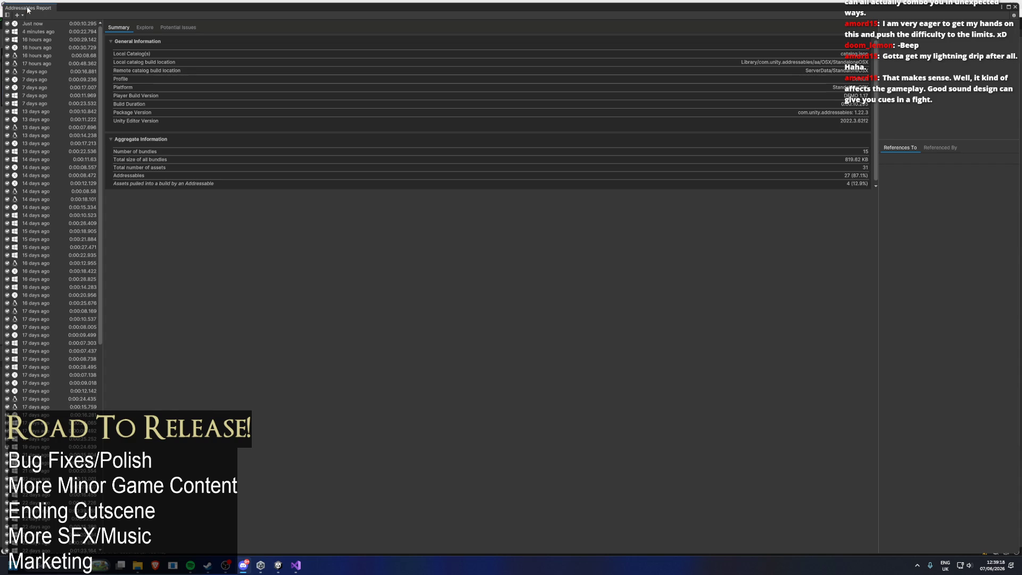
# - Return to Unity's macOS Build Settings and start another build targeting RogueBlightDemo.app in mac_content
pyautogui.hotkey('alt', 'Tab')
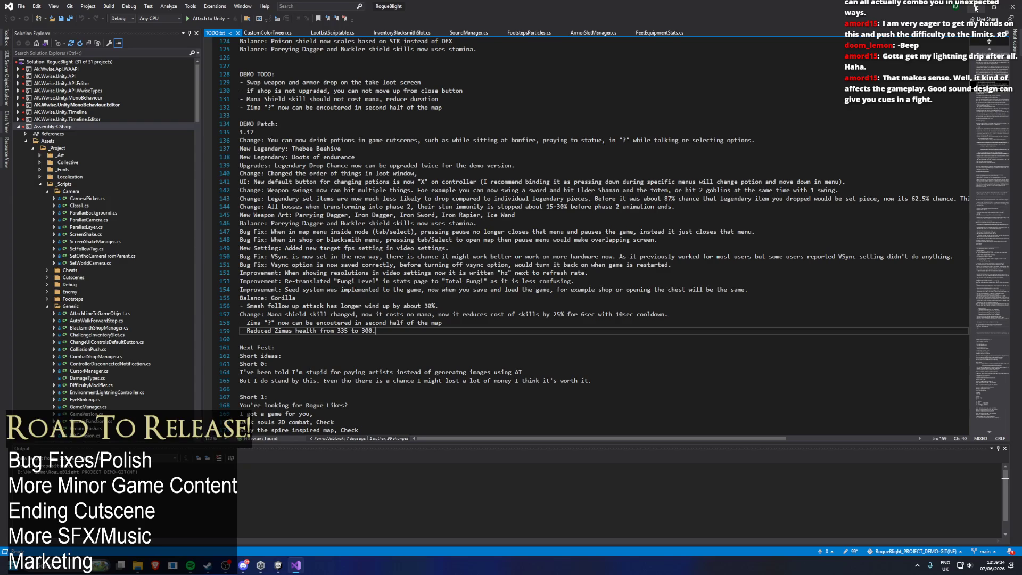
pyautogui.click(976, 8)
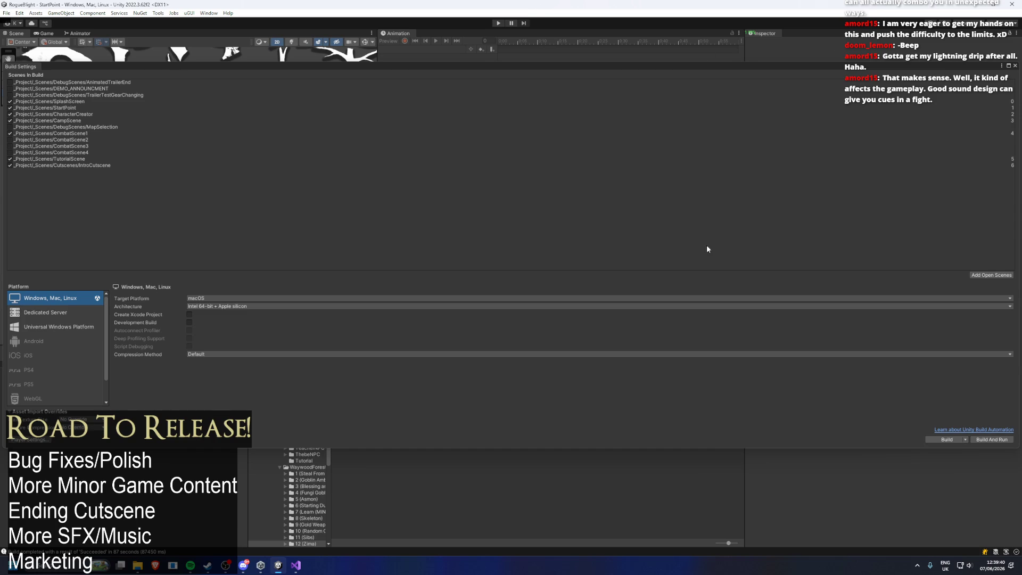
pyautogui.moveTo(138, 565)
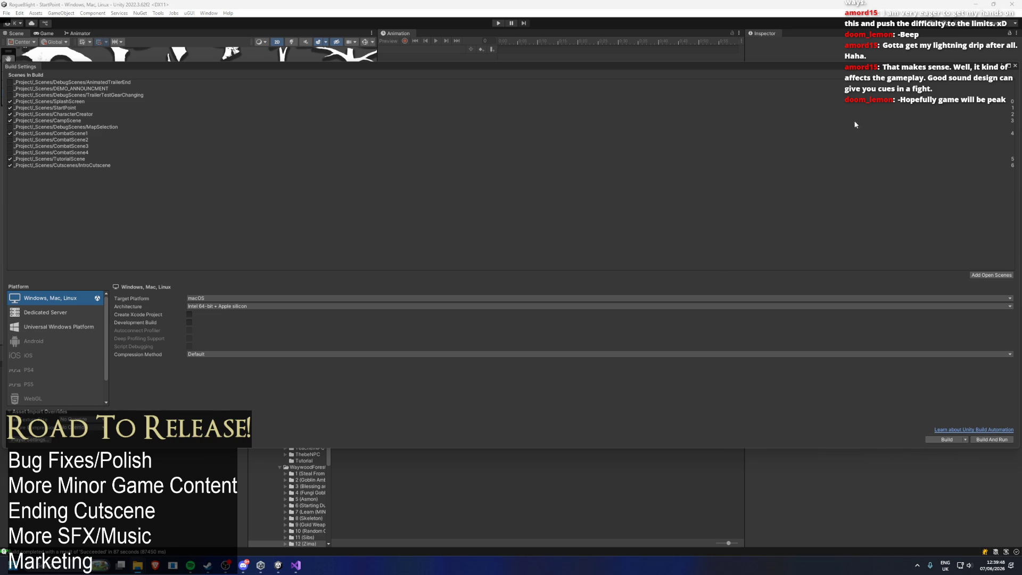
pyautogui.click(946, 440)
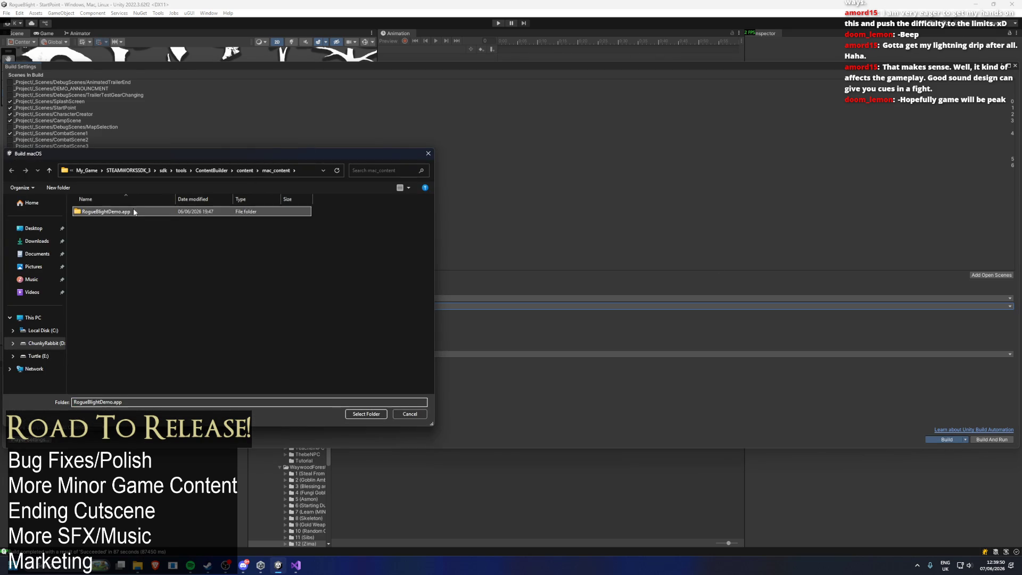
# - Confirm RogueBlightDemo.app as the macOS build destination, then return to Visual Studio once it completes
pyautogui.click(377, 415)
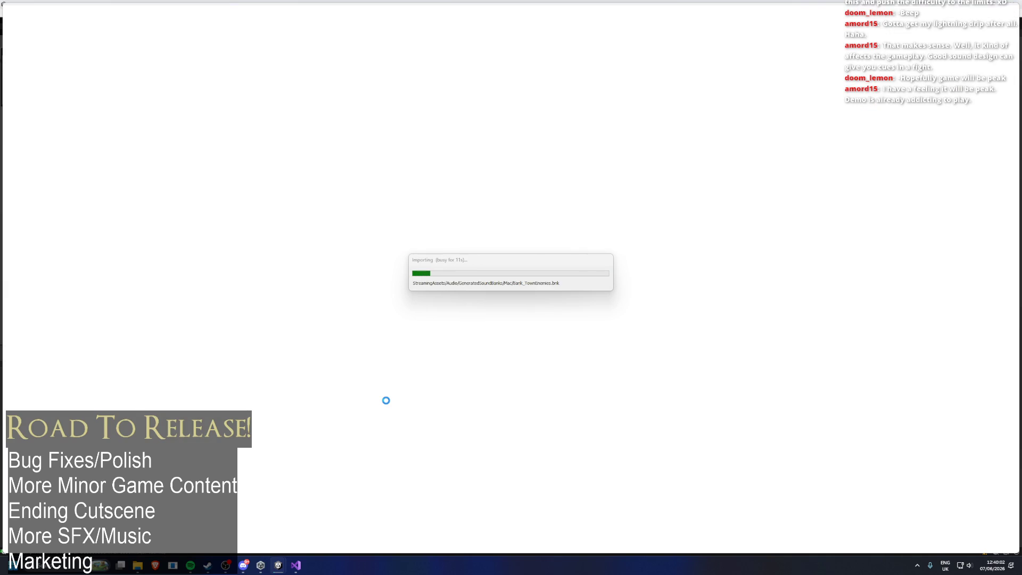
pyautogui.hotkey('alt', 'Tab')
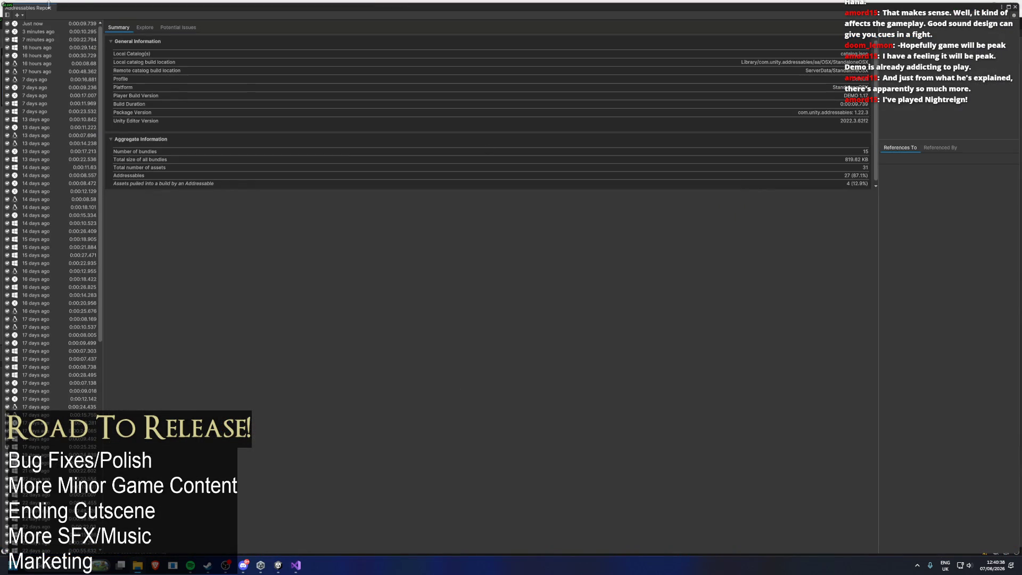
pyautogui.hotkey('alt', 'Tab')
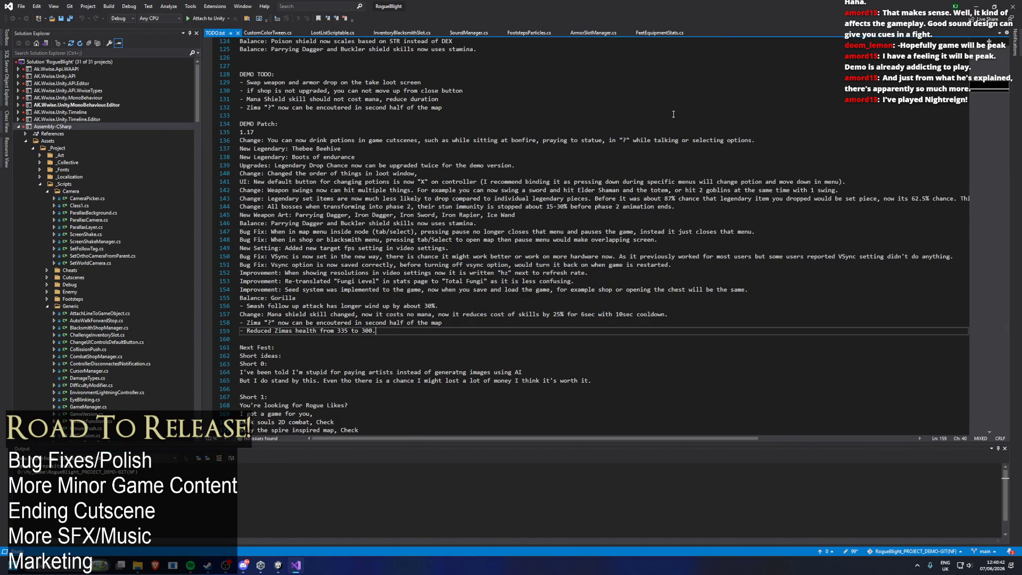
# - Rebuild the macOS player into RogueBlightDemo.app in the mac_content folder
pyautogui.hotkey('alt', 'Tab')
pyautogui.click(946, 439)
pyautogui.click(111, 216)
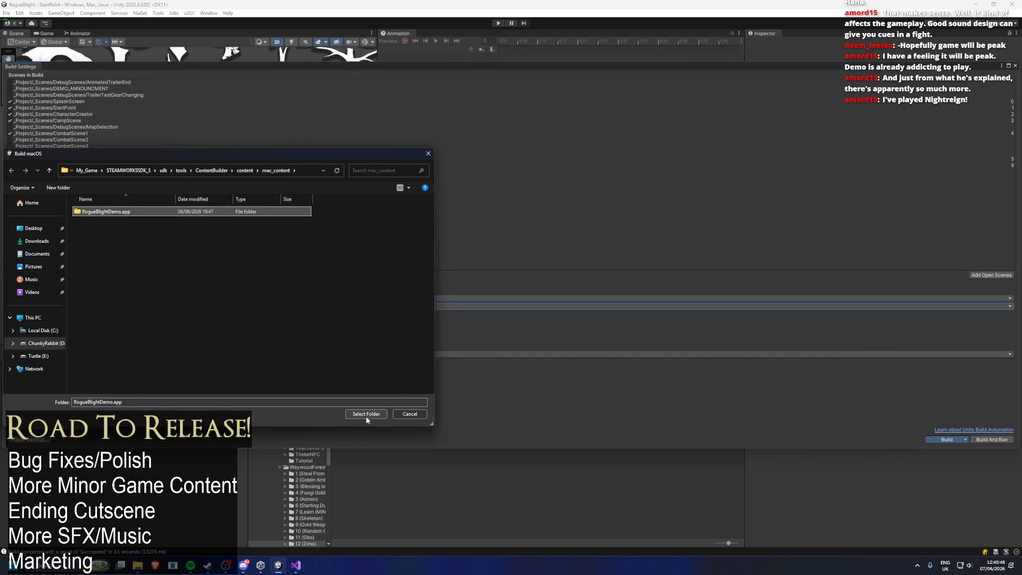
pyautogui.click(366, 417)
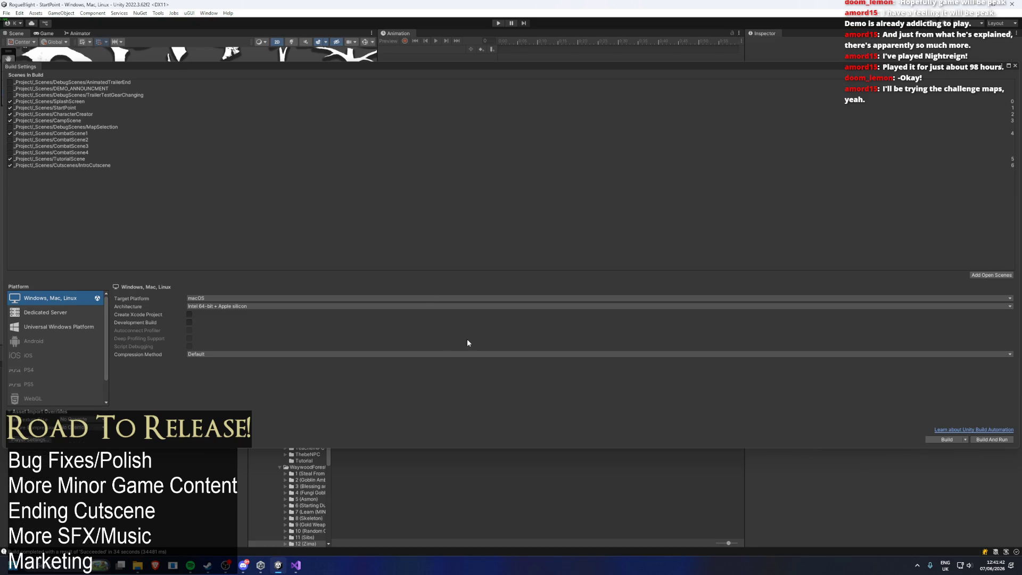
pyautogui.click(234, 298)
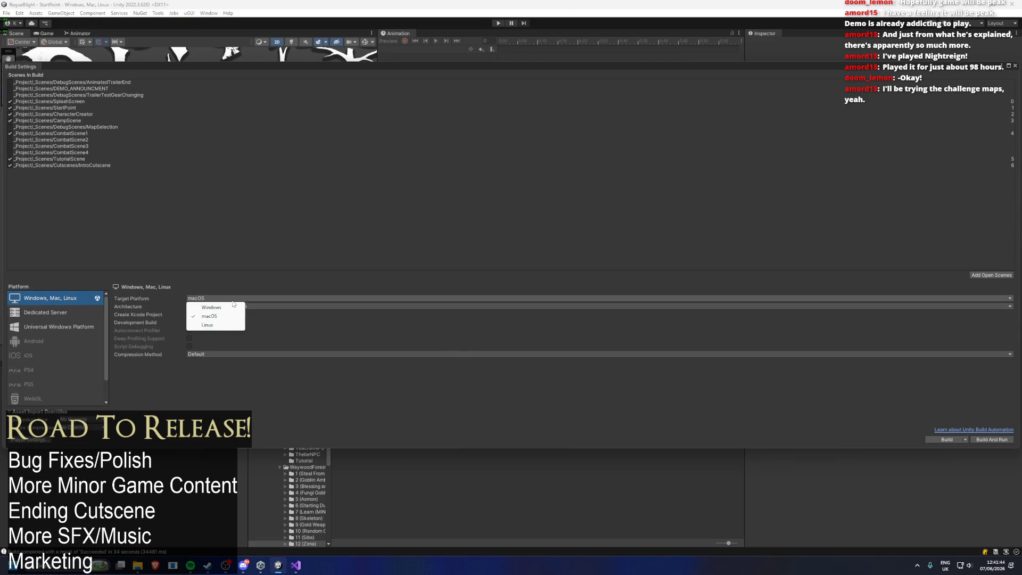
# - Switch the Build Settings target platform from macOS to Linux
pyautogui.click(312, 269)
pyautogui.click(239, 299)
pyautogui.click(224, 326)
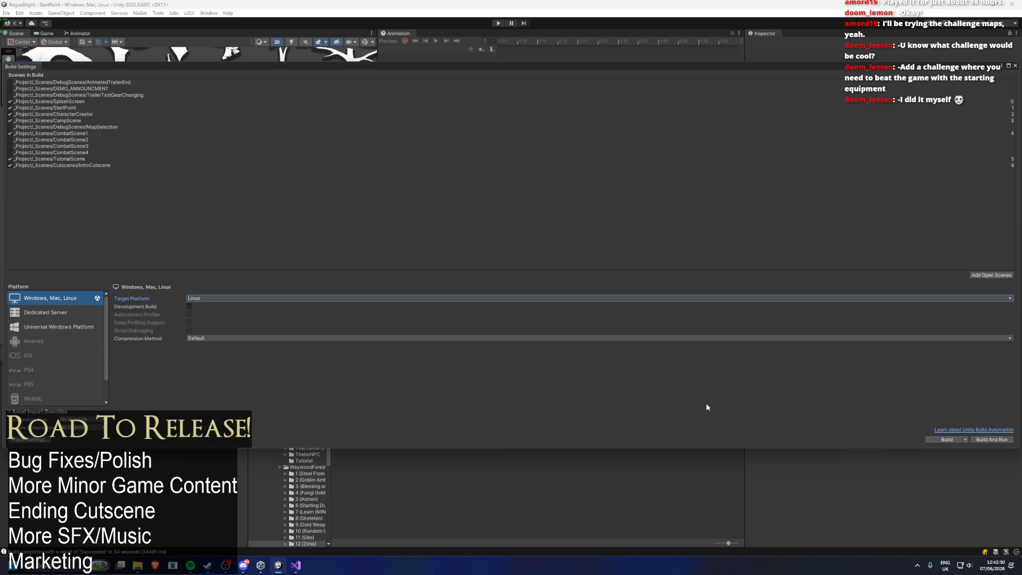
pyautogui.click(947, 440)
# - Save the Linux build as RogueBlightDemo.x86_64 in linux_content, replacing the existing file
pyautogui.click(92, 224)
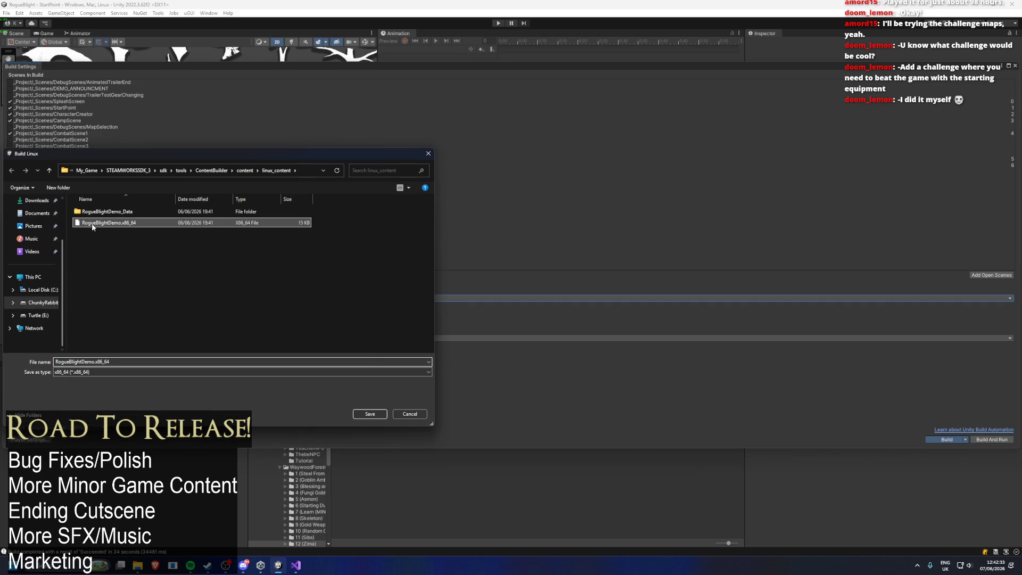
pyautogui.click(369, 414)
pyautogui.click(535, 289)
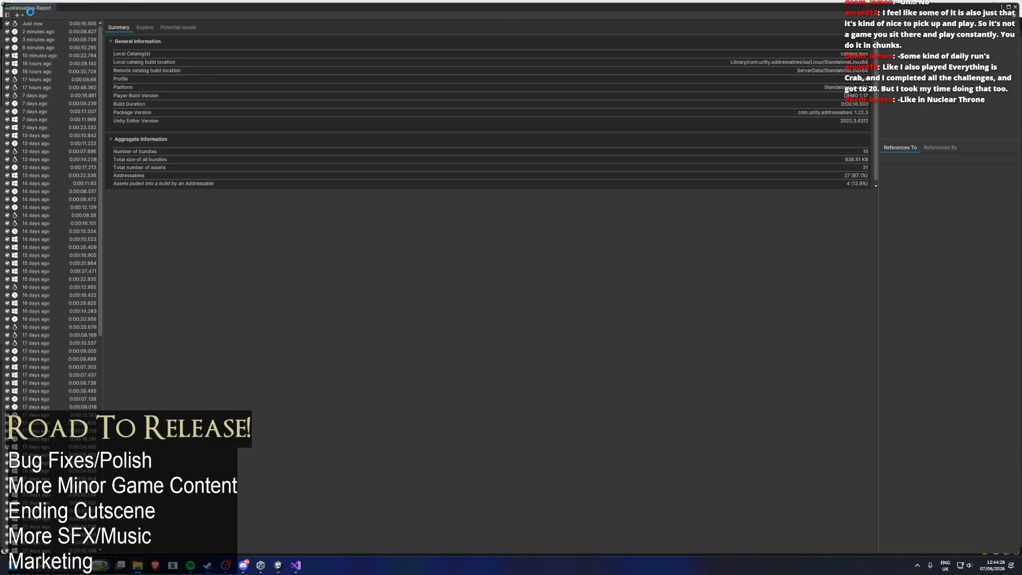
# - With Linux still targeted, rebuild over RogueBlightDemo.x86_64 and confirm the replacement
pyautogui.hotkey('alt', 'Tab')
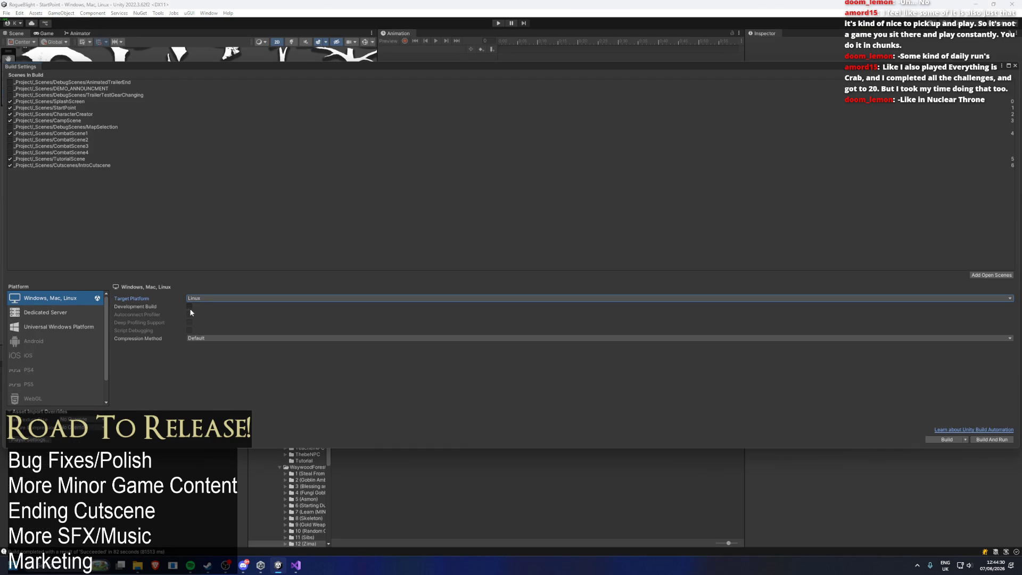
pyautogui.click(192, 300)
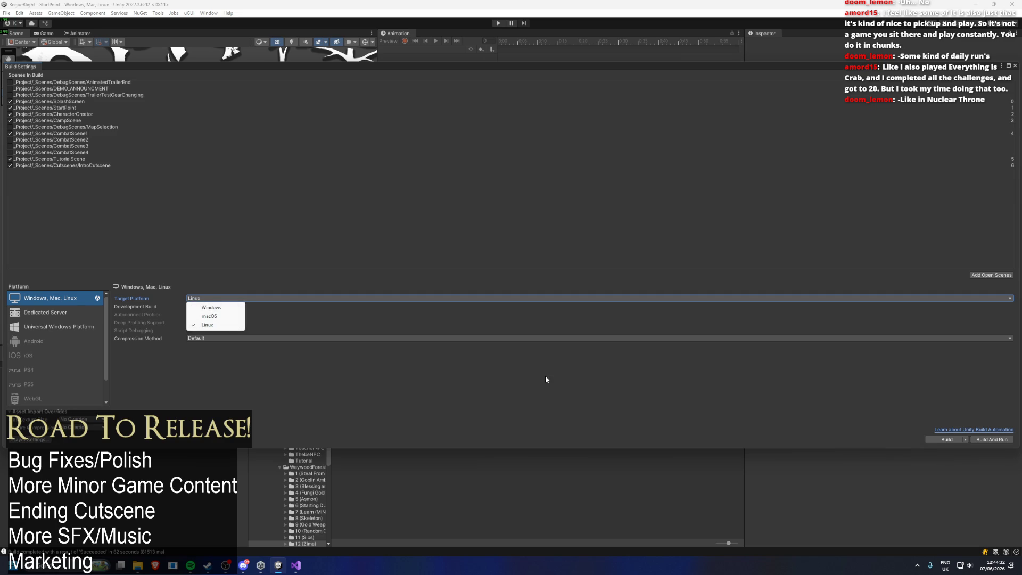
pyautogui.click(935, 443)
pyautogui.click(947, 440)
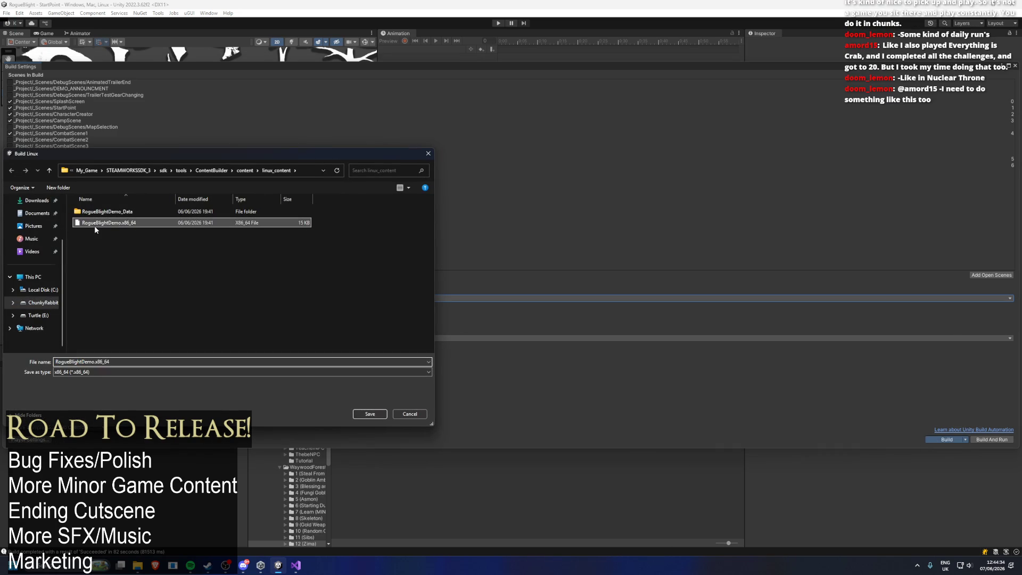
pyautogui.click(365, 414)
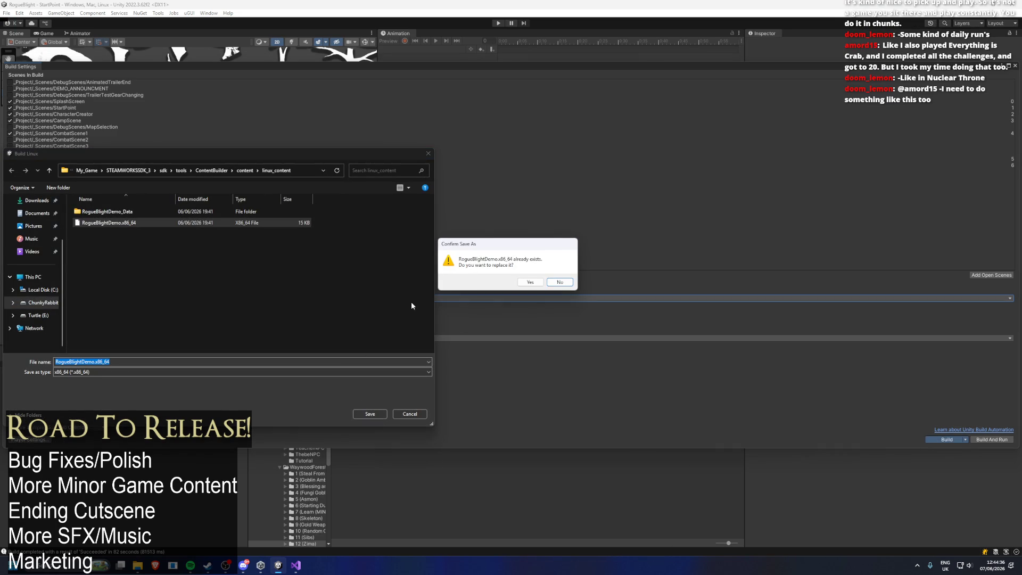
pyautogui.click(531, 286)
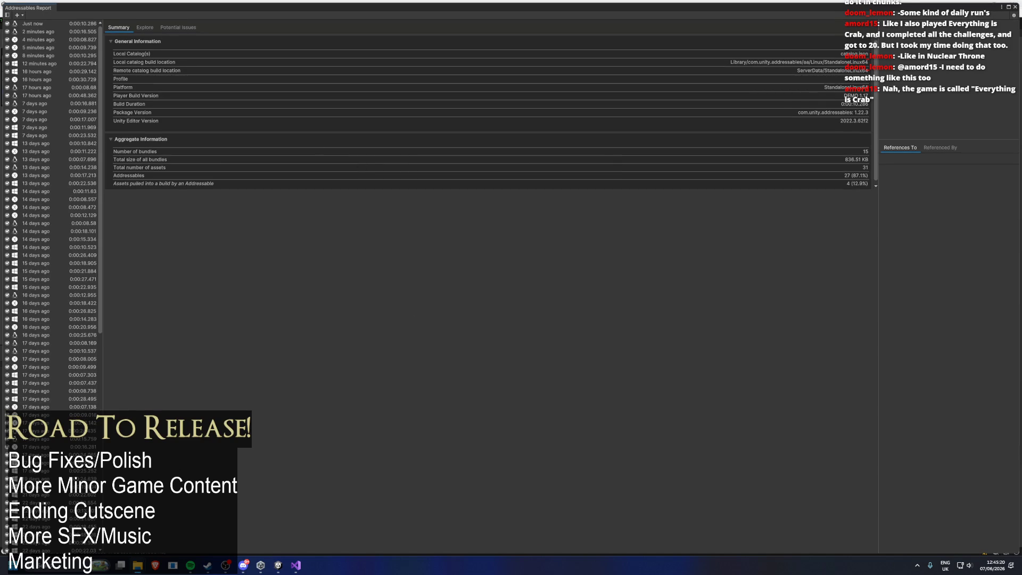
# - Start a system search with 'gf' and dismiss it without launching anything
pyautogui.press('super')
pyautogui.write('gf')
pyautogui.click(343, 356)
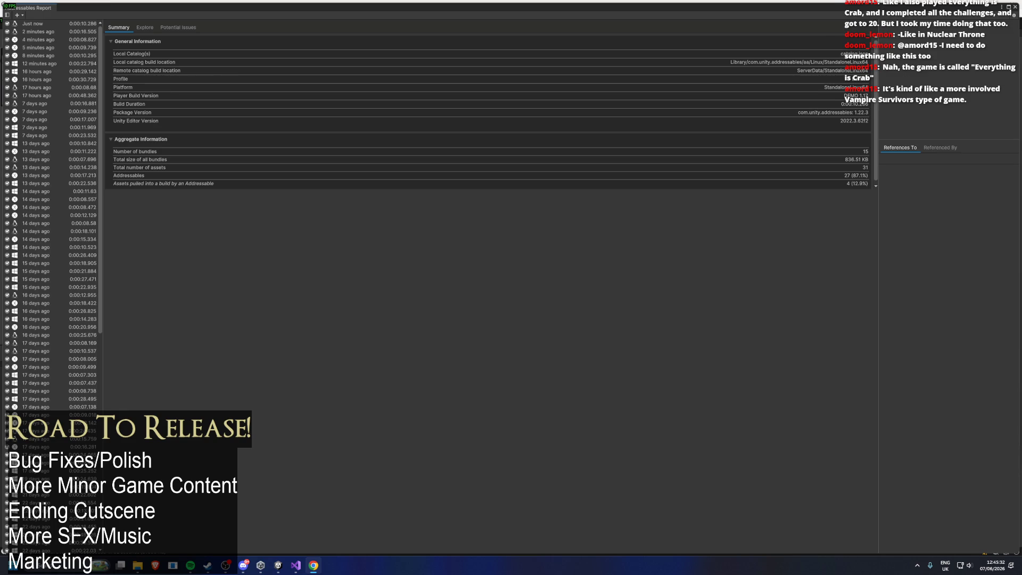
# - Watch the EVERYTHING is CRAB video, skipping to 3:03 and 6:35, then close the browser
pyautogui.click(313, 566)
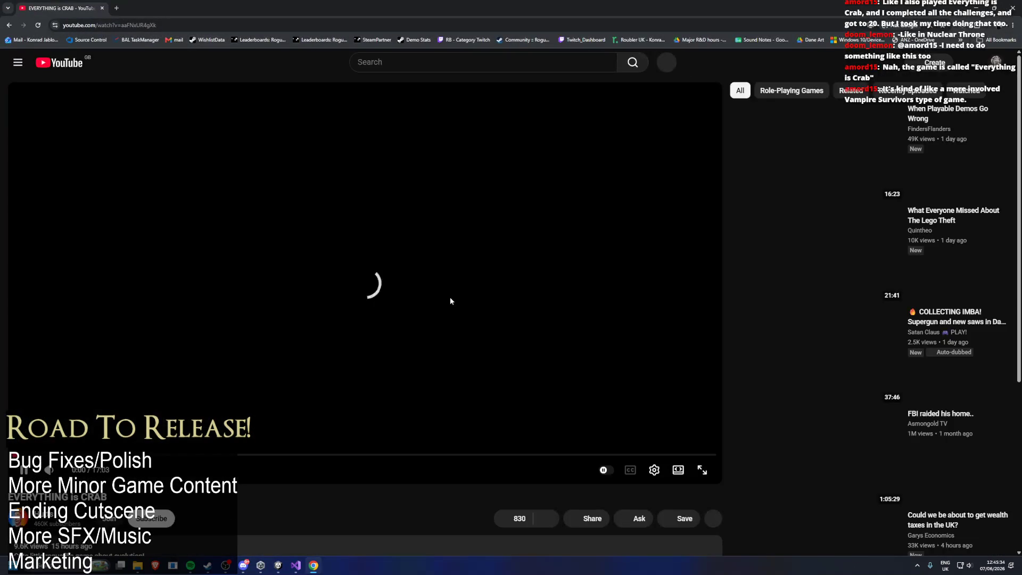
pyautogui.scroll(-2, 449, 297)
pyautogui.click(139, 375)
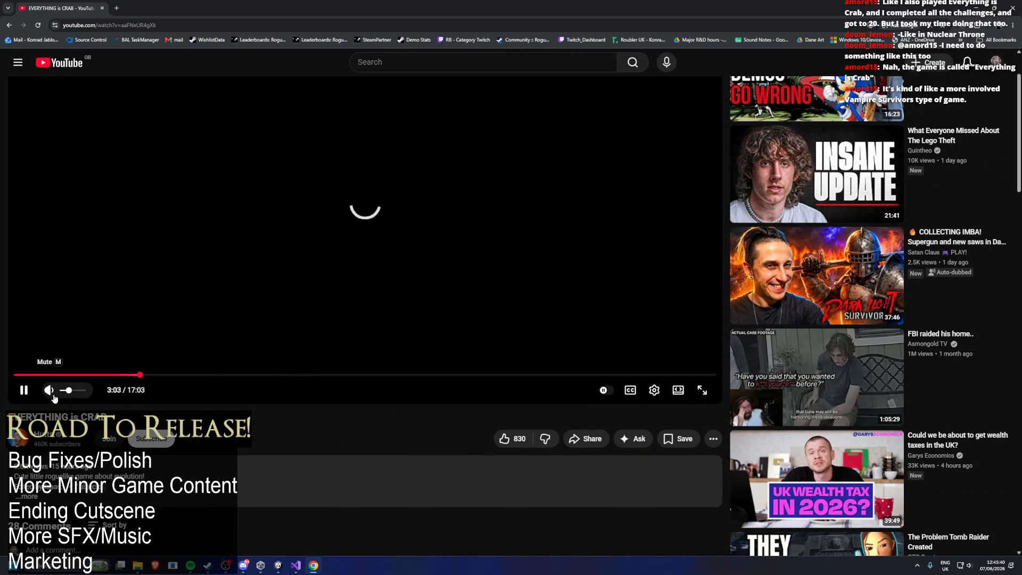
pyautogui.click(287, 377)
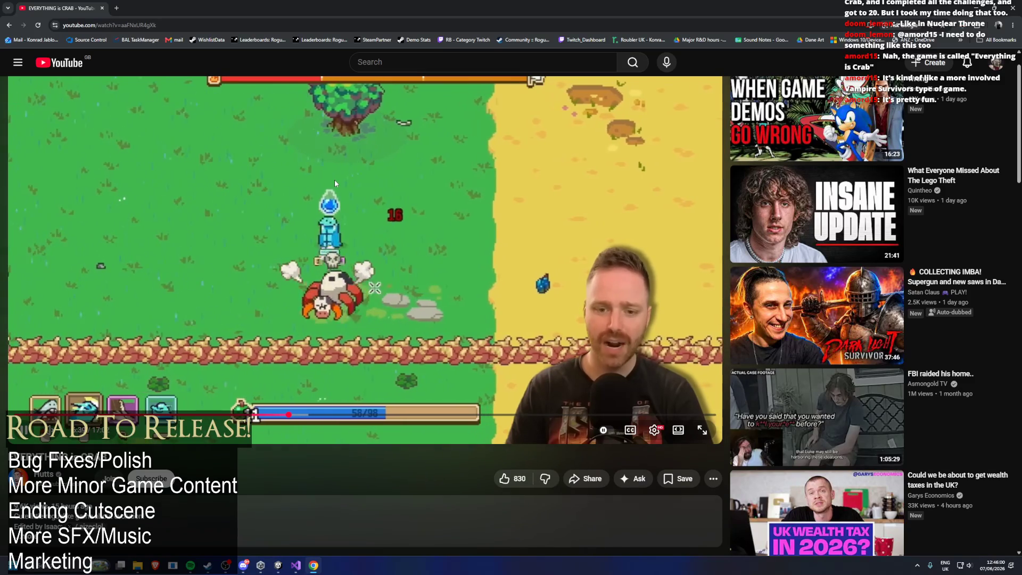
pyautogui.scroll(1, 371, 263)
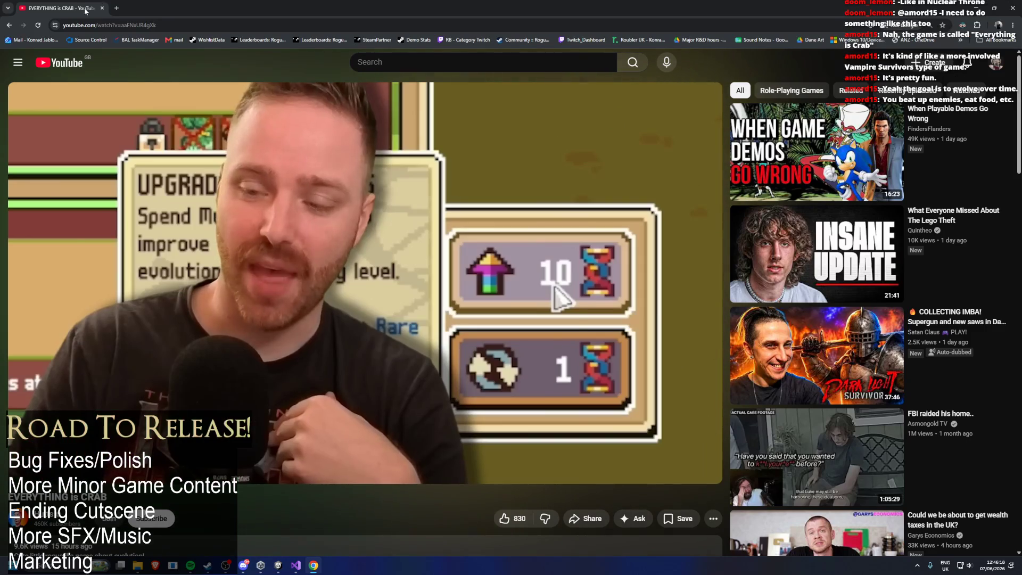
pyautogui.click(102, 8)
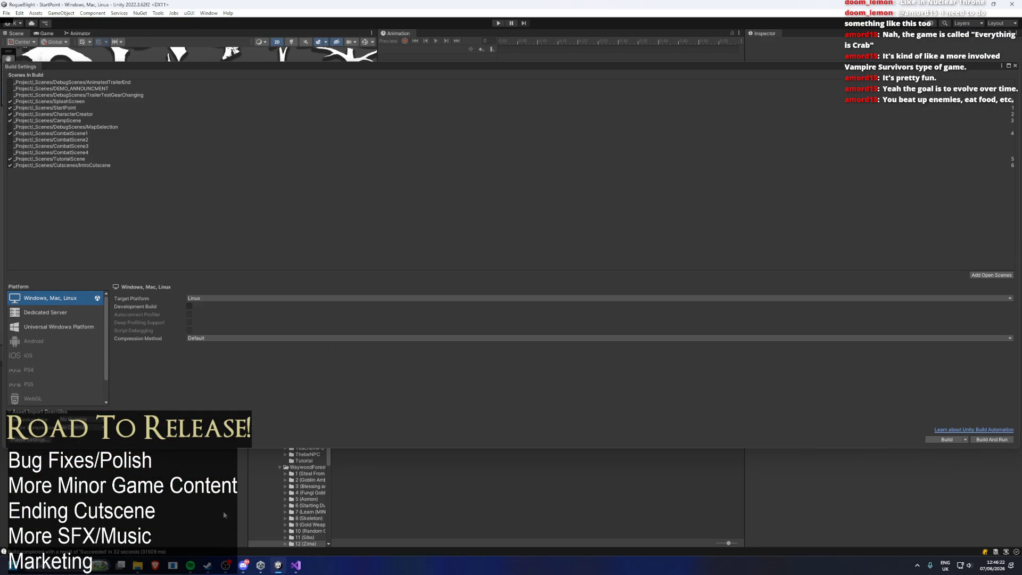
# - Launch Steam and search the store for 'thing i'
pyautogui.press('super')
pyautogui.write('steam')
pyautogui.press('Return')
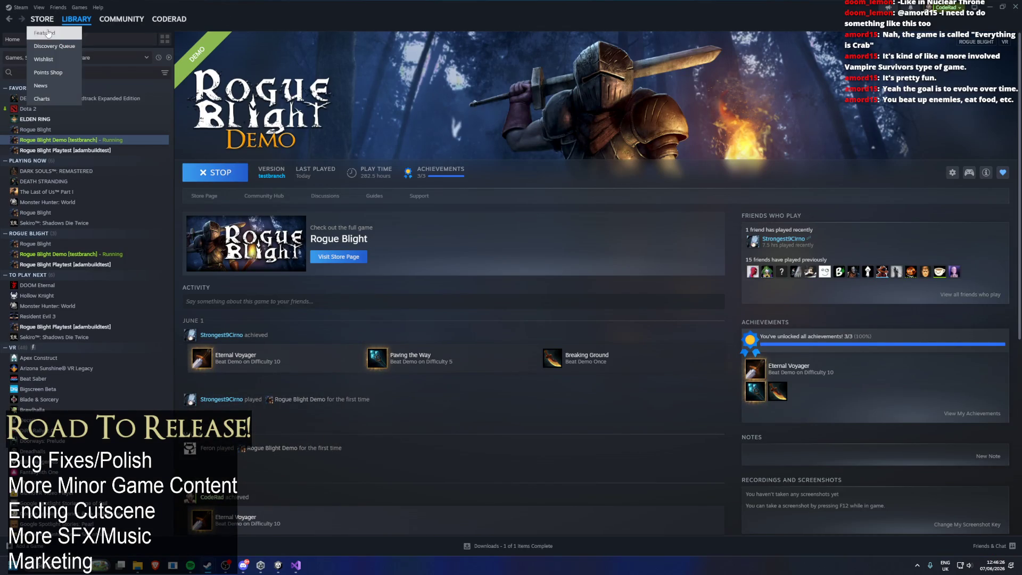
pyautogui.click(47, 33)
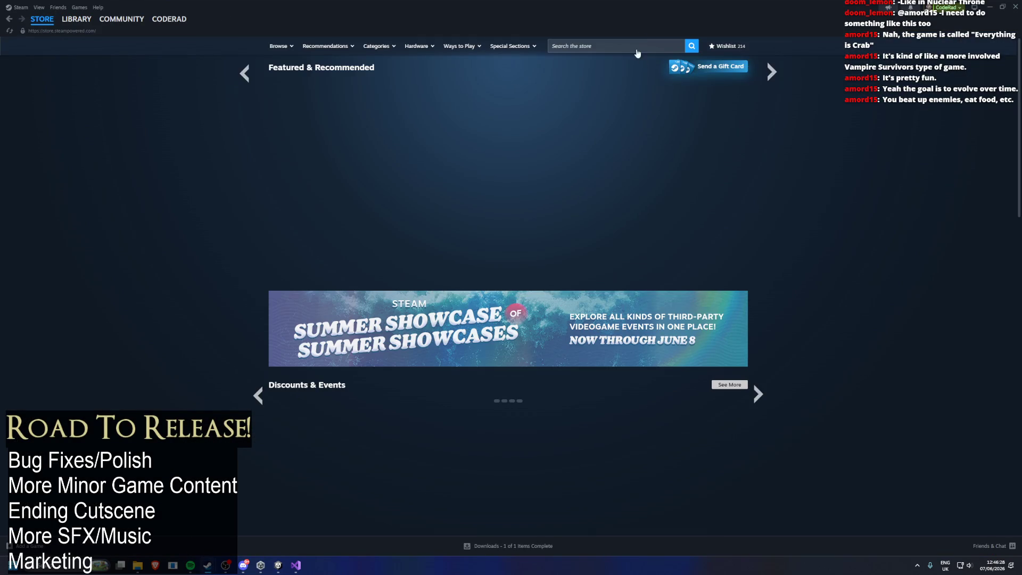
pyautogui.click(634, 47)
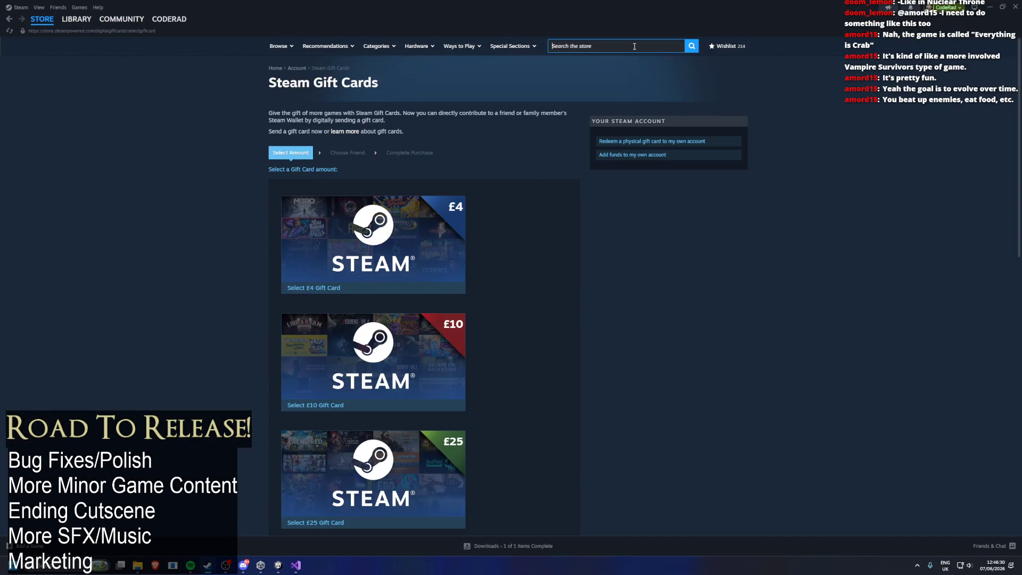
pyautogui.click(634, 46)
pyautogui.write('thing i')
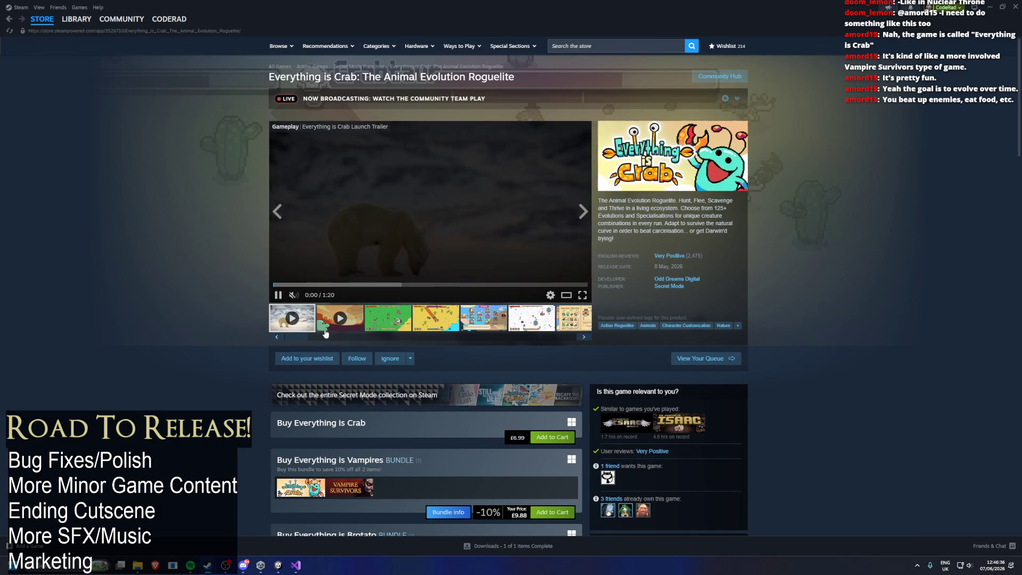
# - Wishlist Everything is Crab and browse its store page and desert screenshot
pyautogui.click(319, 359)
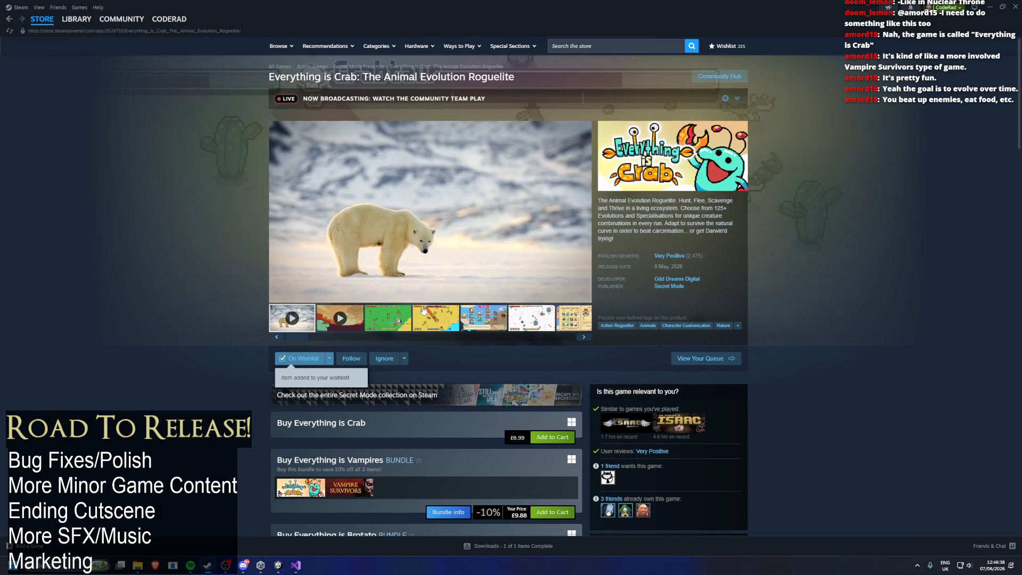
pyautogui.click(429, 314)
pyautogui.scroll(-1, 851, 270)
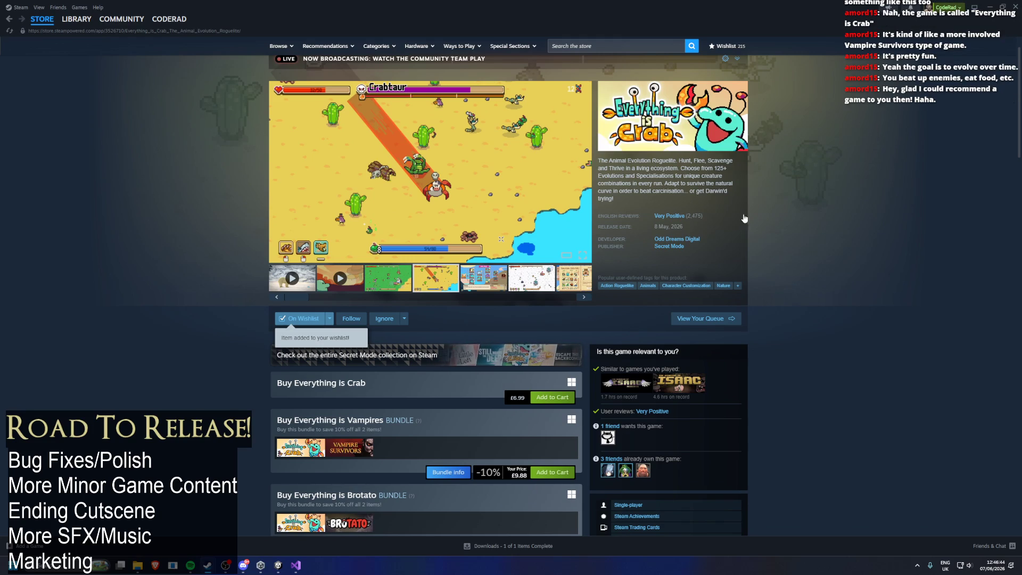
pyautogui.scroll(-4, 806, 192)
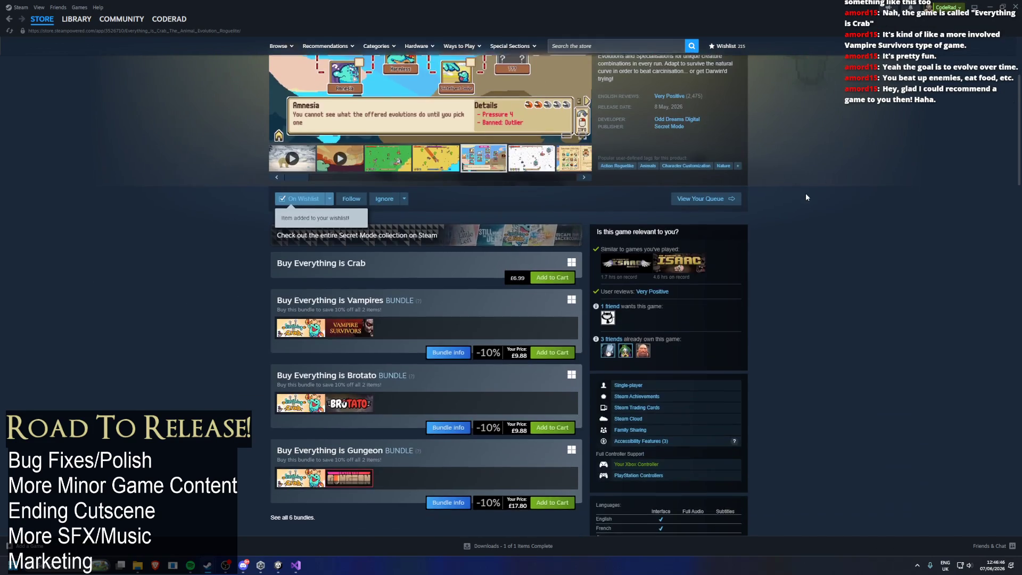
pyautogui.scroll(4, 850, 161)
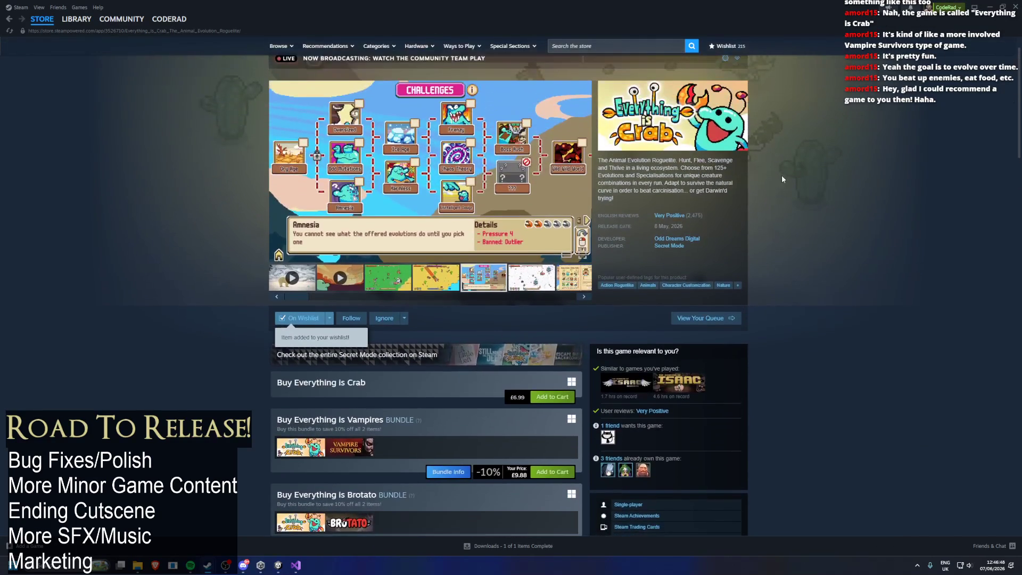
# - Browse the Secret Mode publisher page, then close the Steam window
pyautogui.click(669, 246)
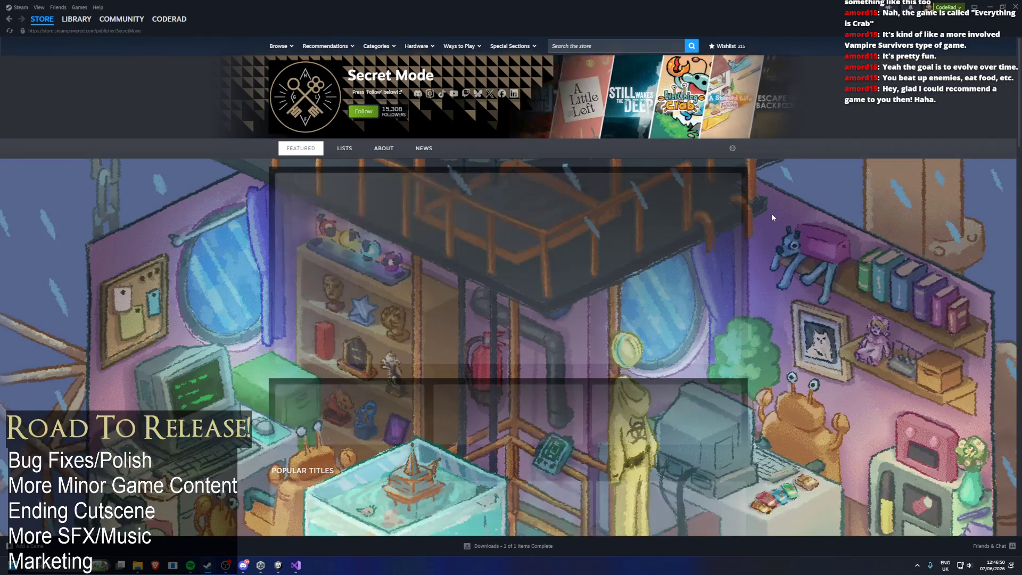
pyautogui.scroll(-10, 832, 165)
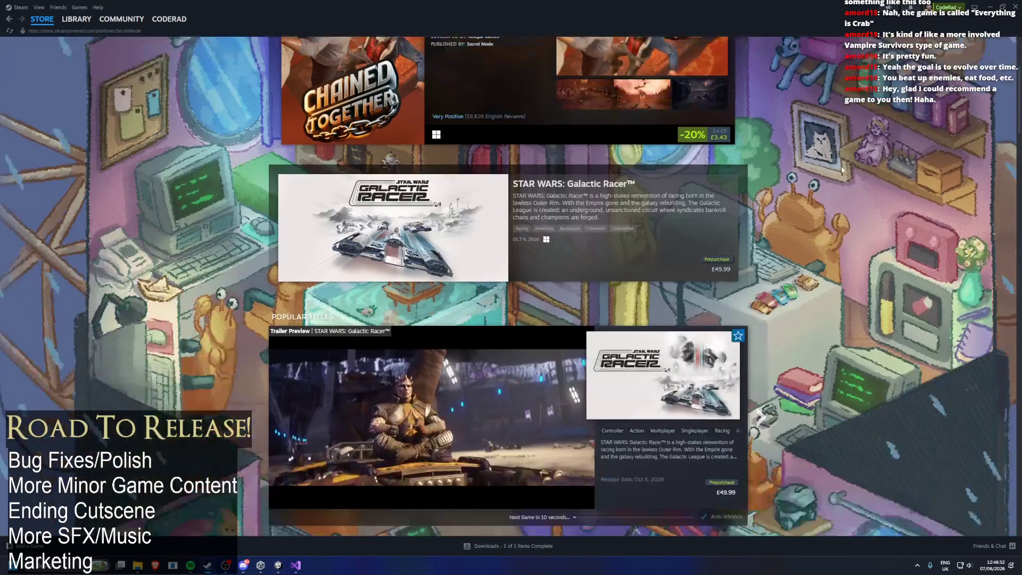
pyautogui.scroll(-10, 829, 186)
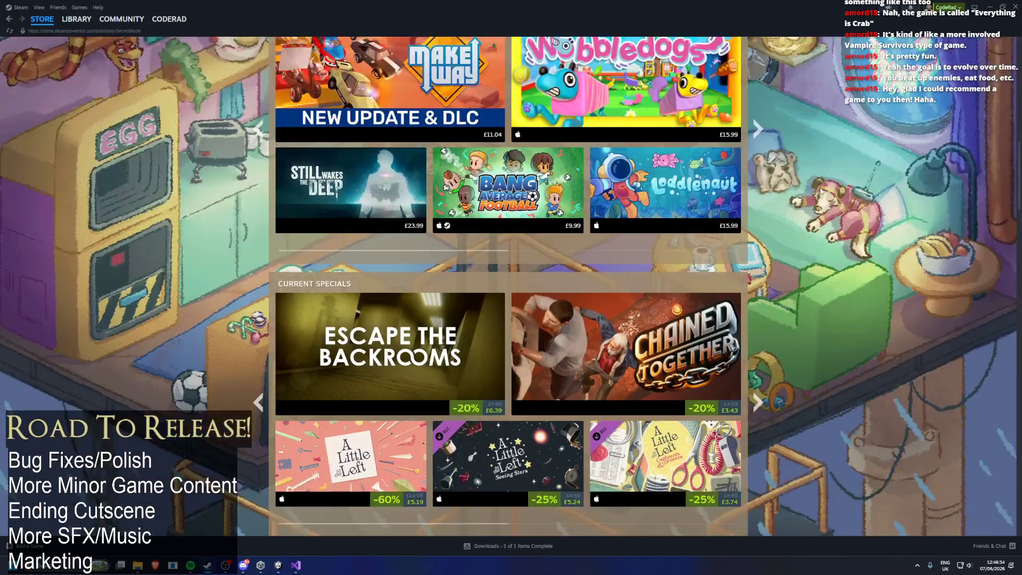
pyautogui.scroll(-8, 844, 169)
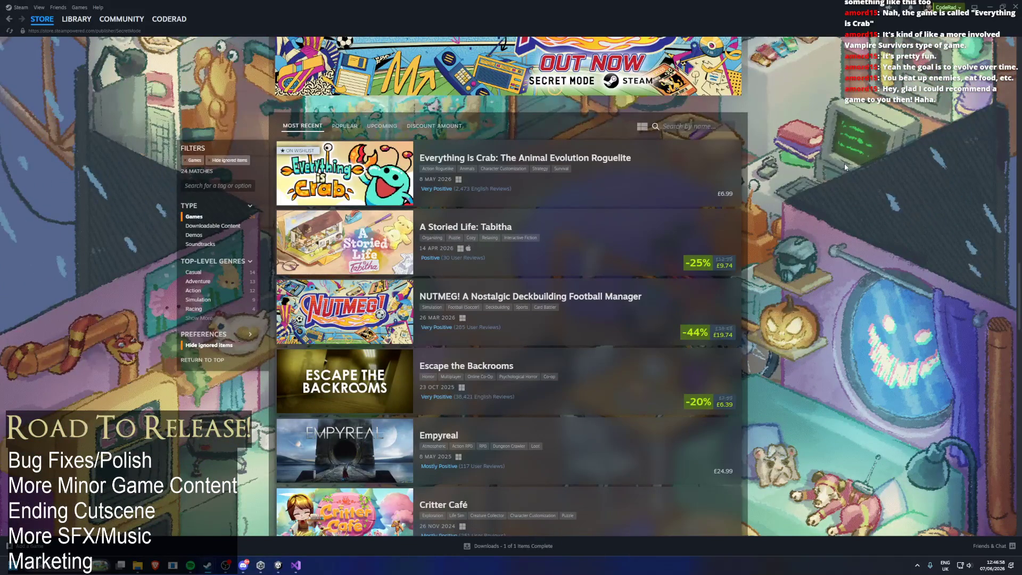
pyautogui.scroll(-3, 844, 163)
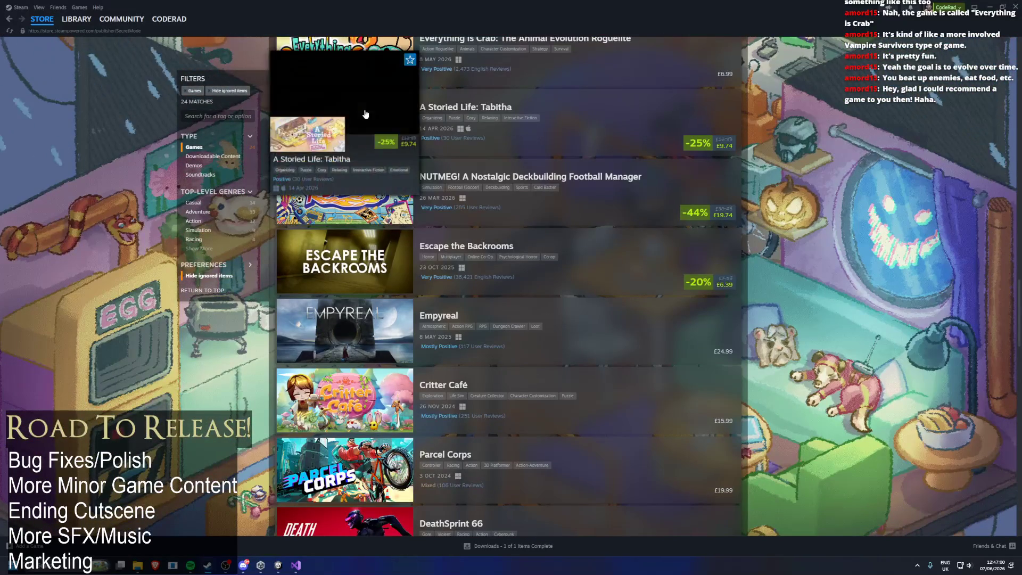
pyautogui.moveTo(354, 264)
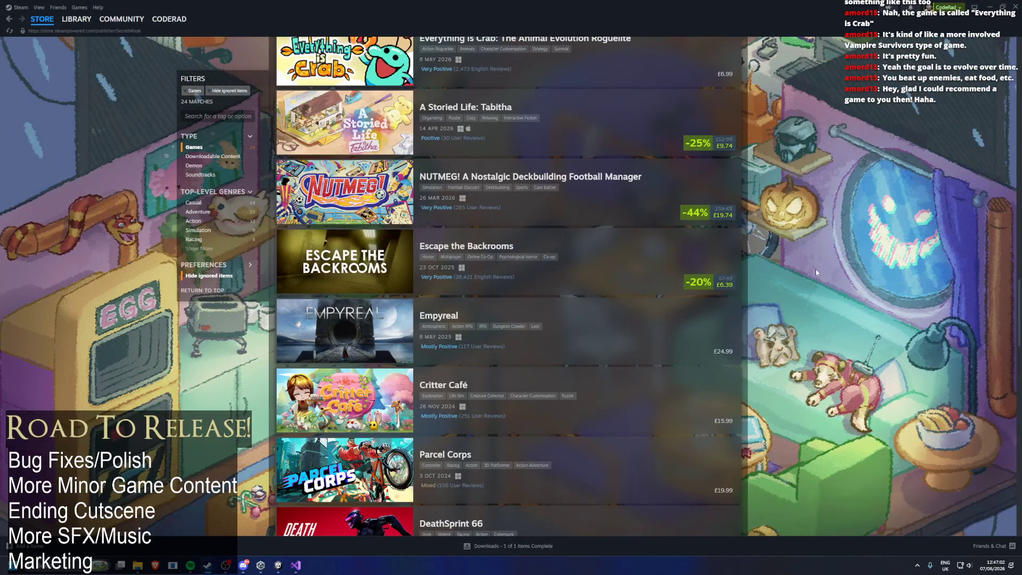
pyautogui.scroll(-3, 846, 258)
pyautogui.scroll(-8, 864, 224)
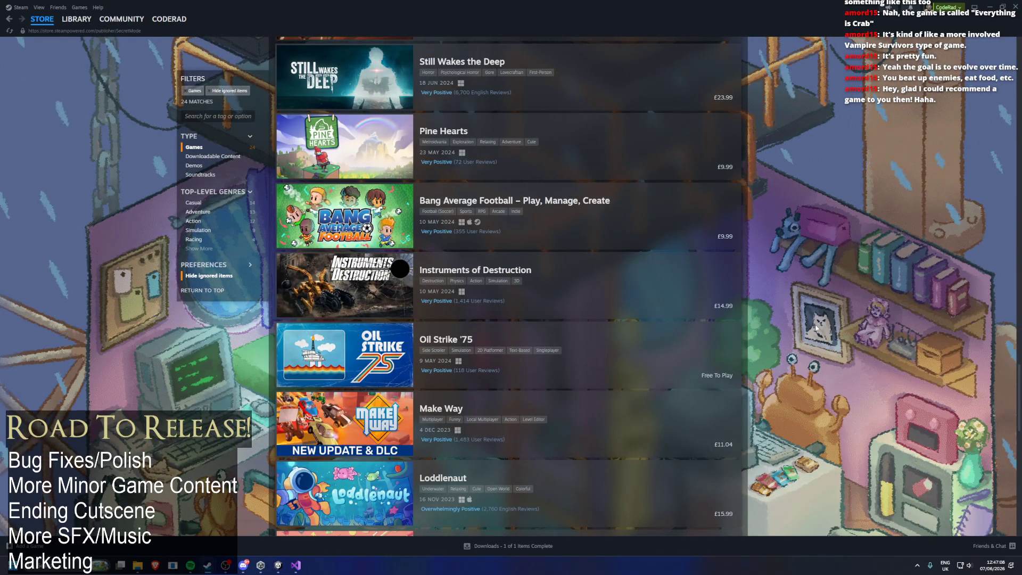
pyautogui.scroll(20, 813, 193)
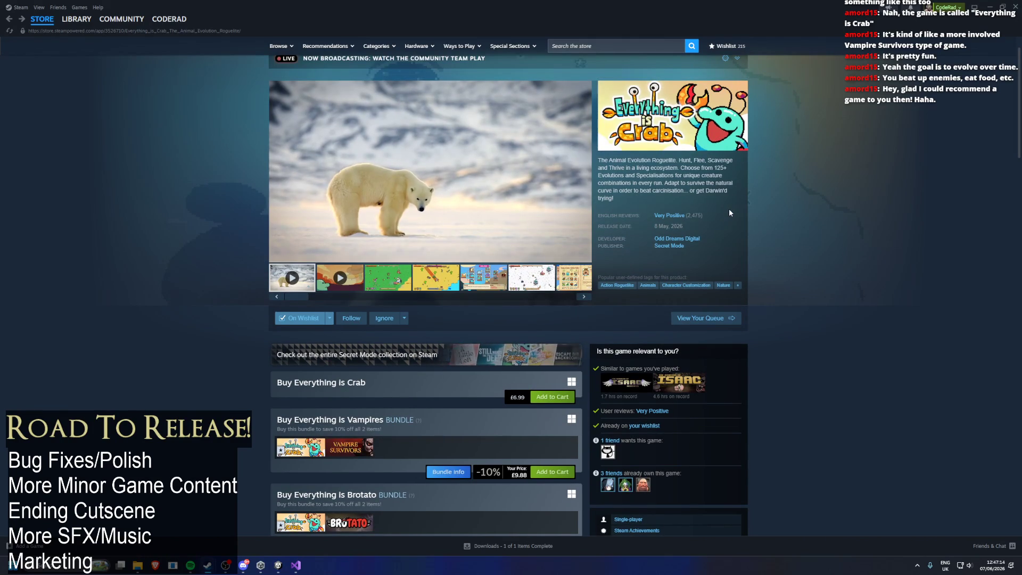
pyautogui.moveTo(418, 171)
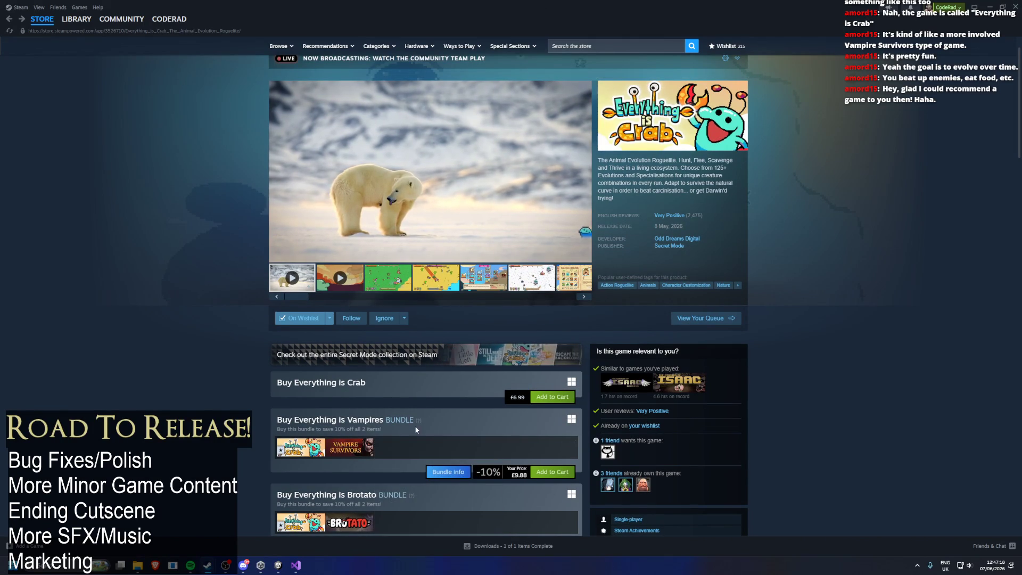
pyautogui.scroll(-2, 436, 446)
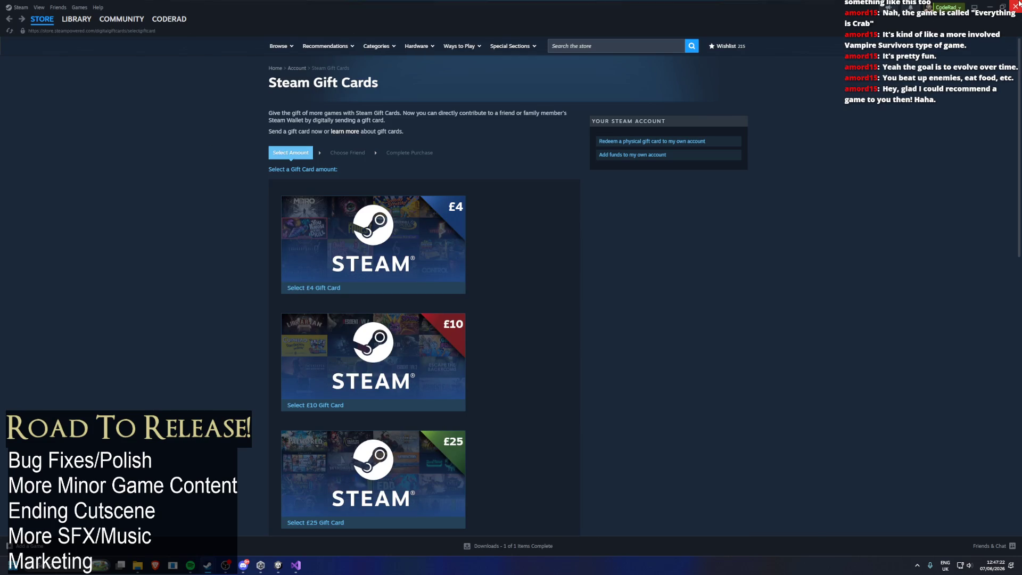
pyautogui.click(1016, 5)
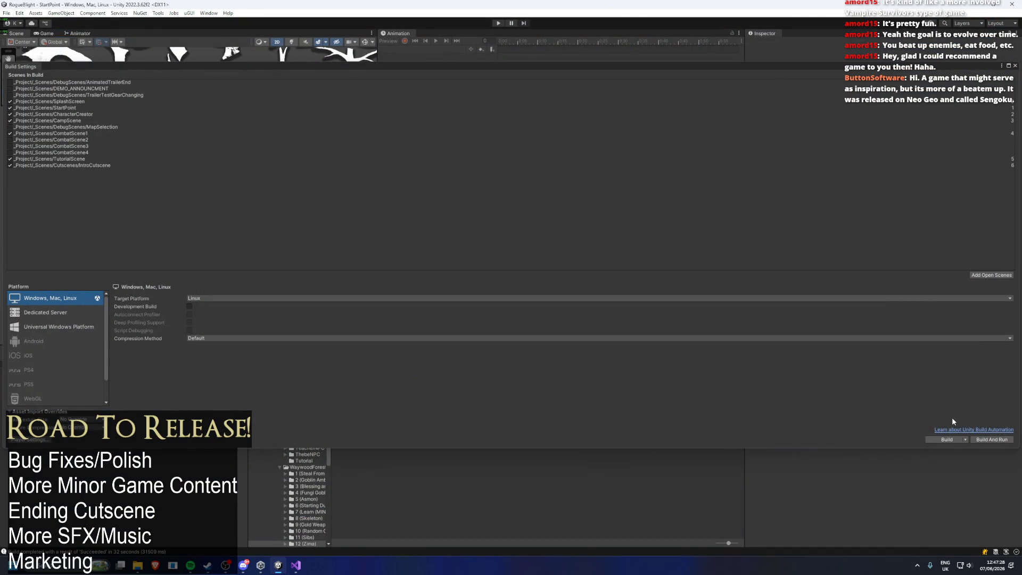
# - Build the Linux player, saving over RogueBlightDemo.x86_64 and confirming the replacement
pyautogui.click(952, 439)
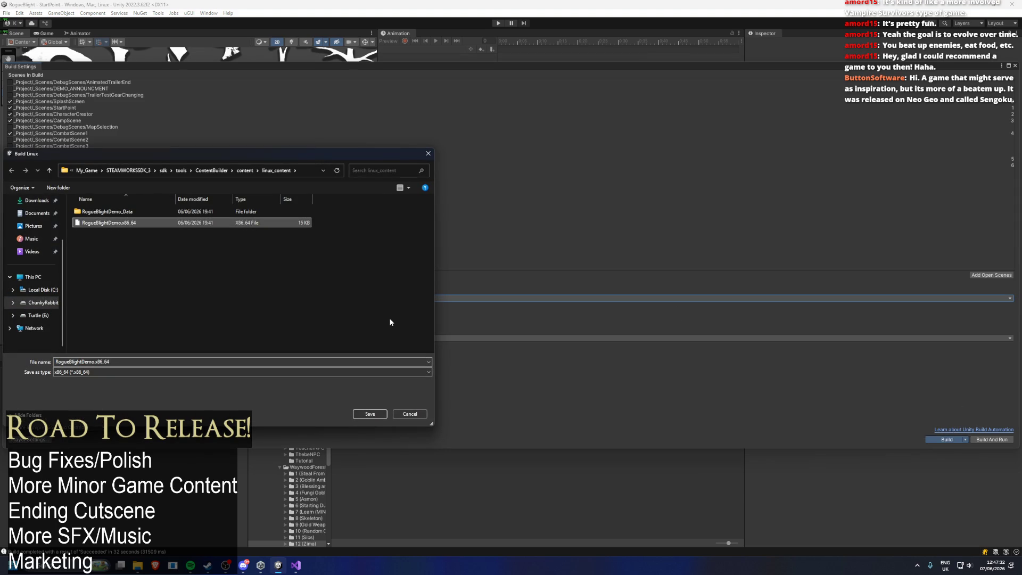
pyautogui.moveTo(305, 154)
pyautogui.mouseDown()
pyautogui.moveTo(574, 43)
pyautogui.moveTo(533, 53)
pyautogui.mouseUp()
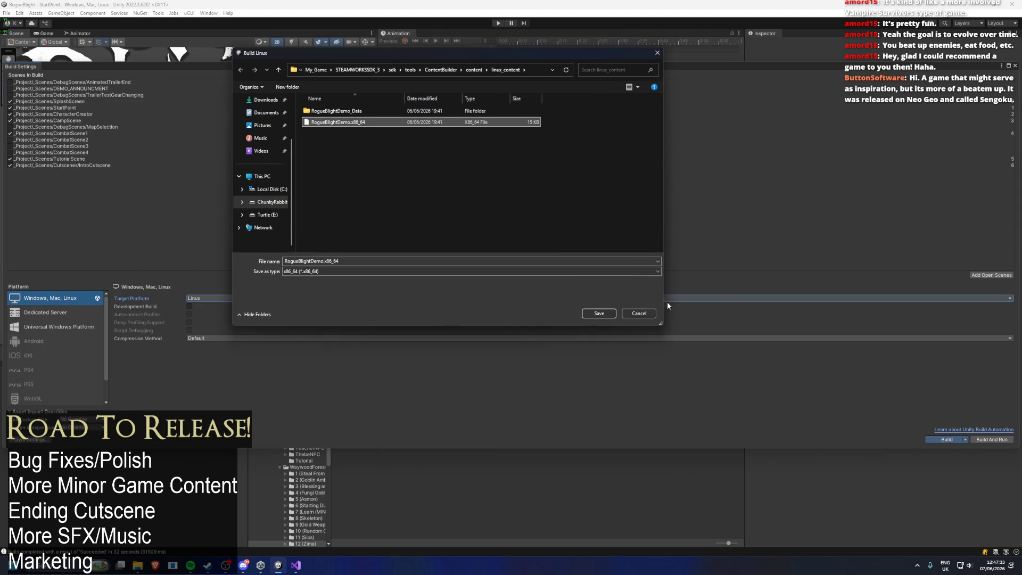
pyautogui.click(598, 314)
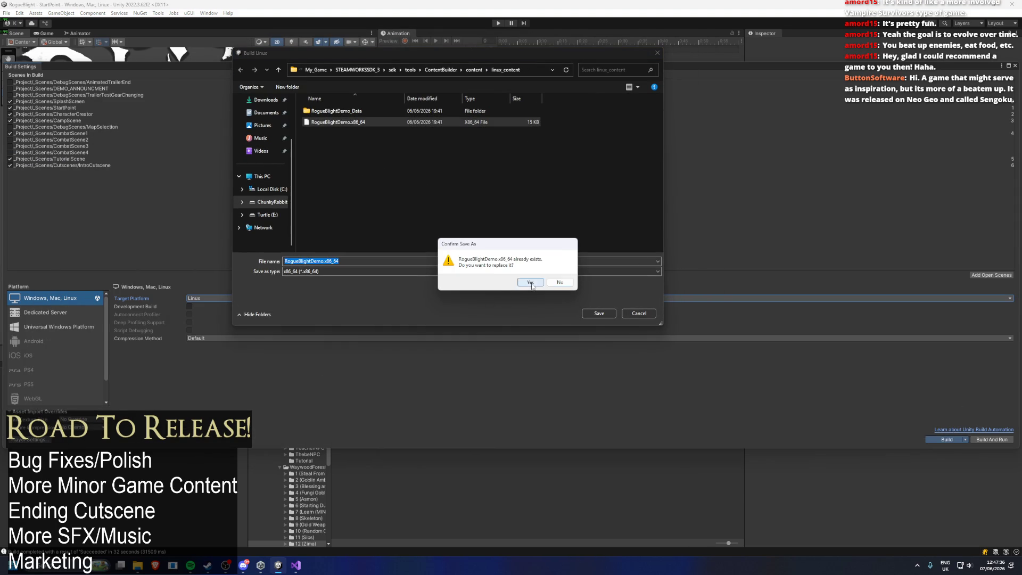
pyautogui.click(530, 282)
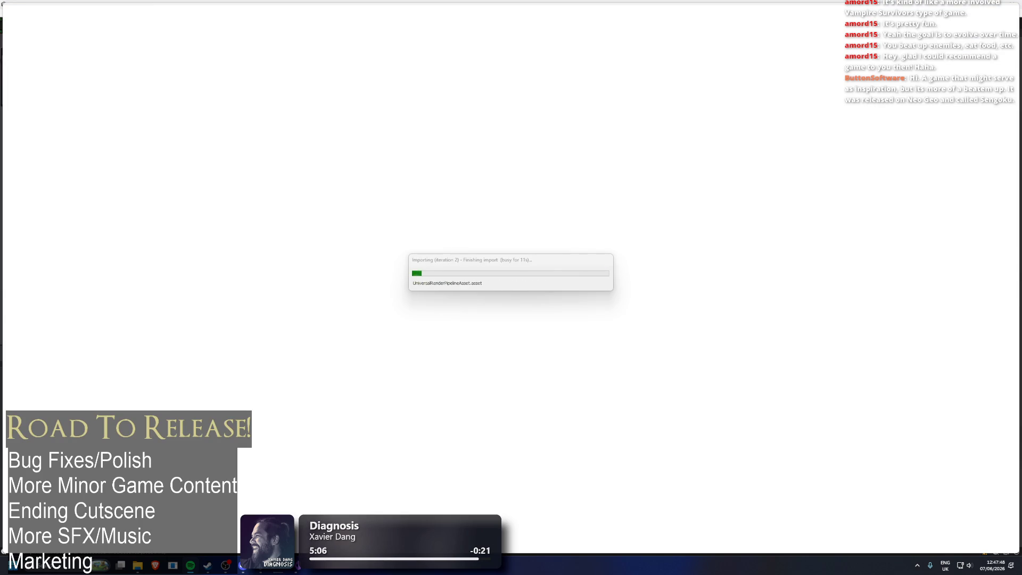
# - Launch Google Chrome and bring up the Sengoku video search results
pyautogui.press('super')
pyautogui.write('chrome')
pyautogui.press('Return')
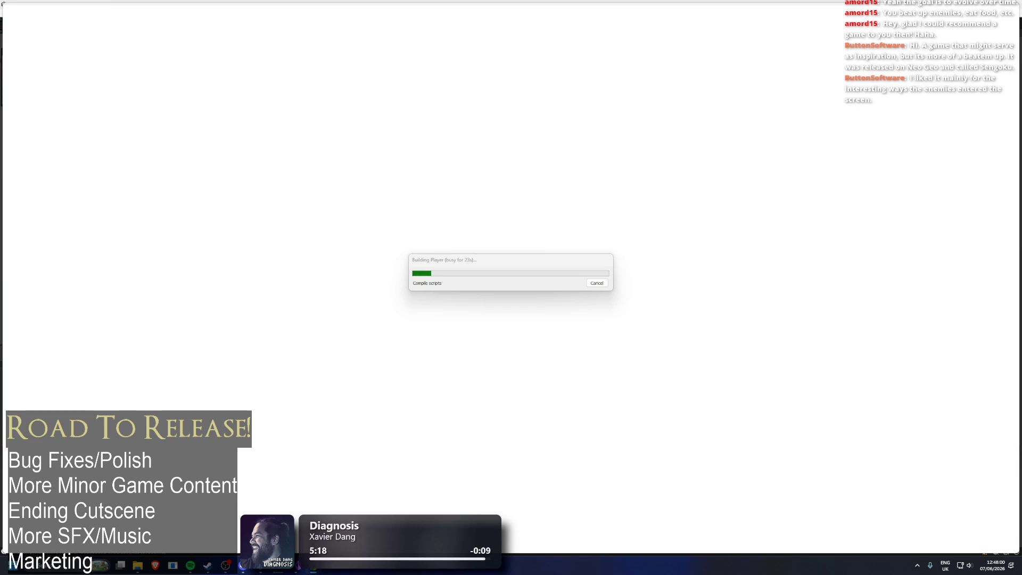
pyautogui.hotkey('alt', 'Tab')
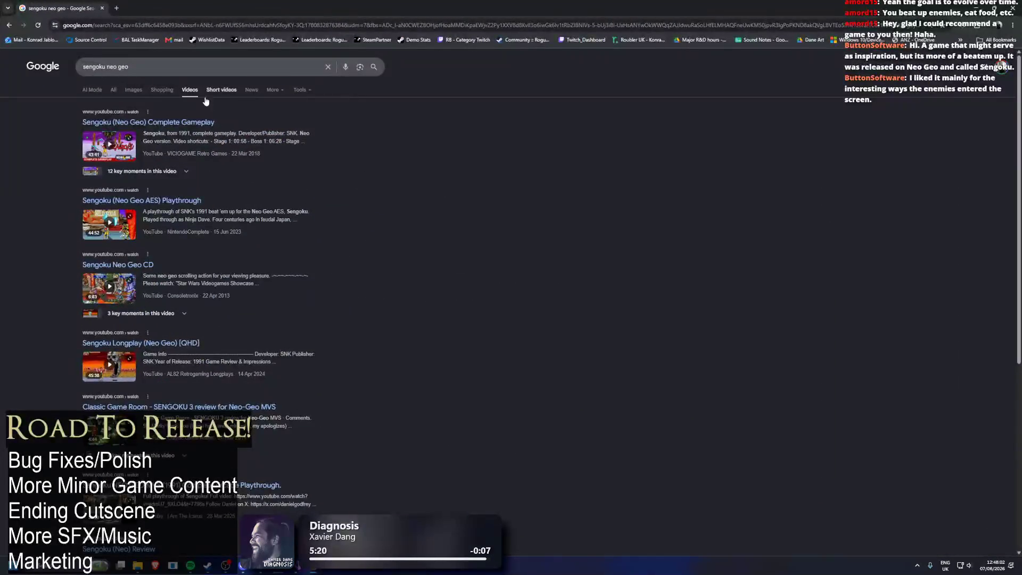
# - Play 'Sengoku (Neo Geo) Complete Gameplay' and skip ahead to 10:10
pyautogui.click(174, 127)
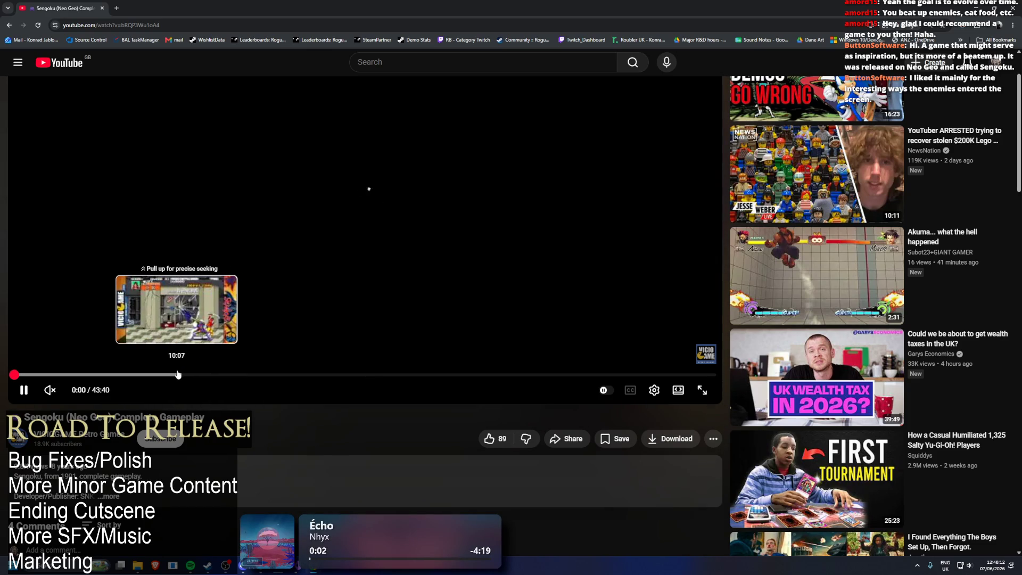
pyautogui.click(178, 374)
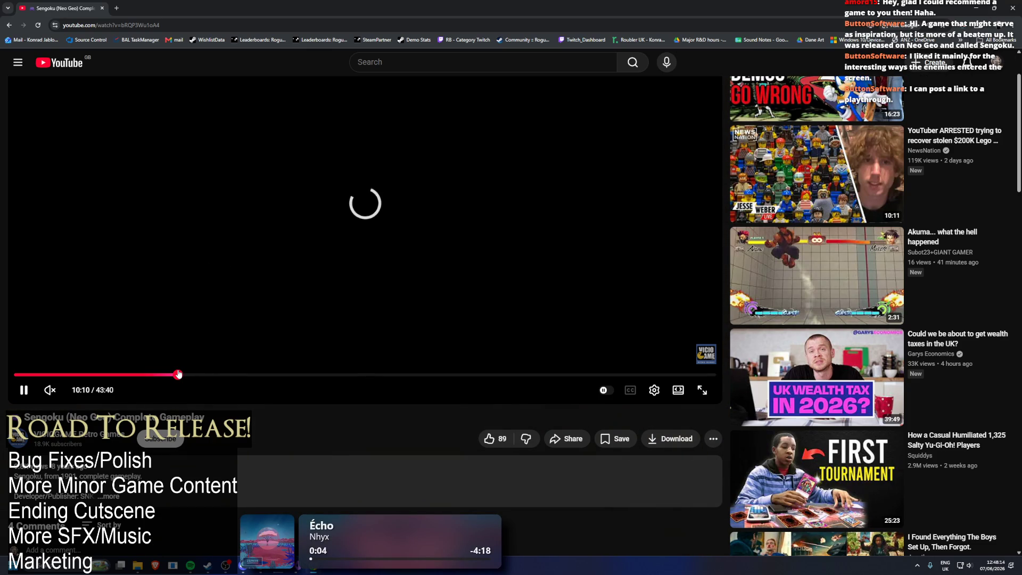
pyautogui.scroll(-2, 314, 434)
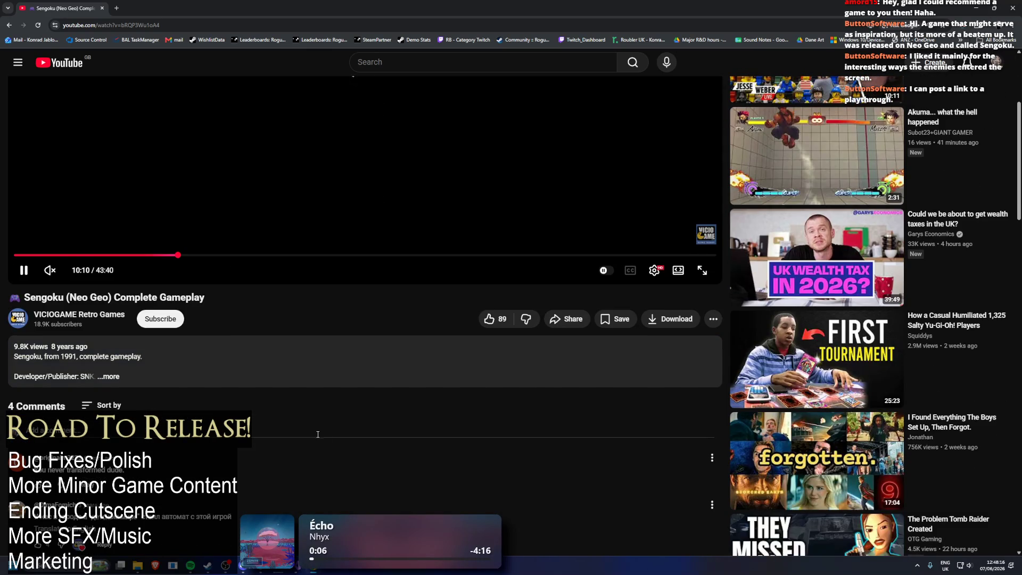
pyautogui.scroll(3, 318, 434)
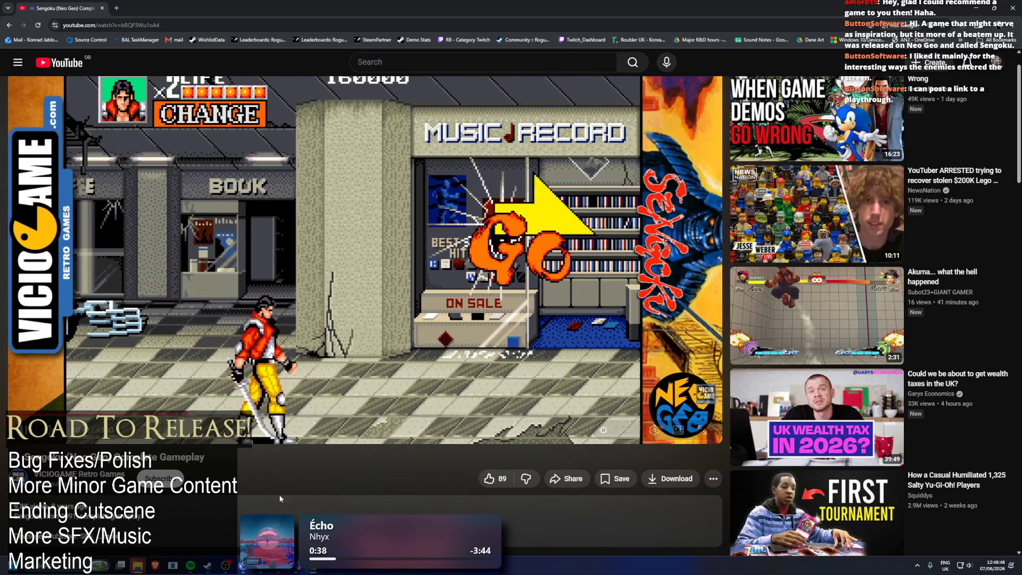
# - Scrub the Sengoku video, restart it, skip into gameplay and rewind about ten seconds
pyautogui.moveTo(594, 415); pyautogui.dragTo(499, 414)
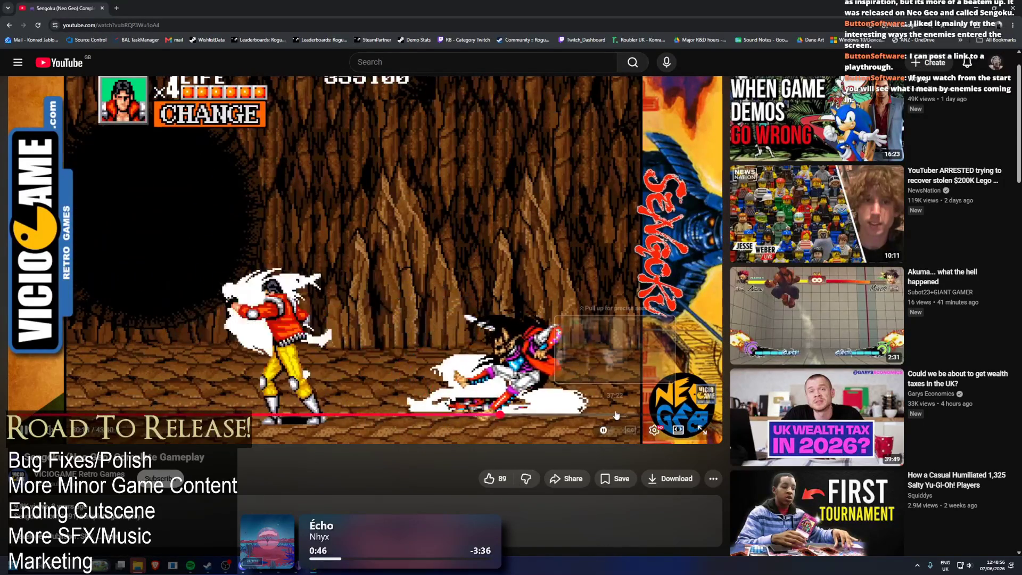
pyautogui.click(582, 418)
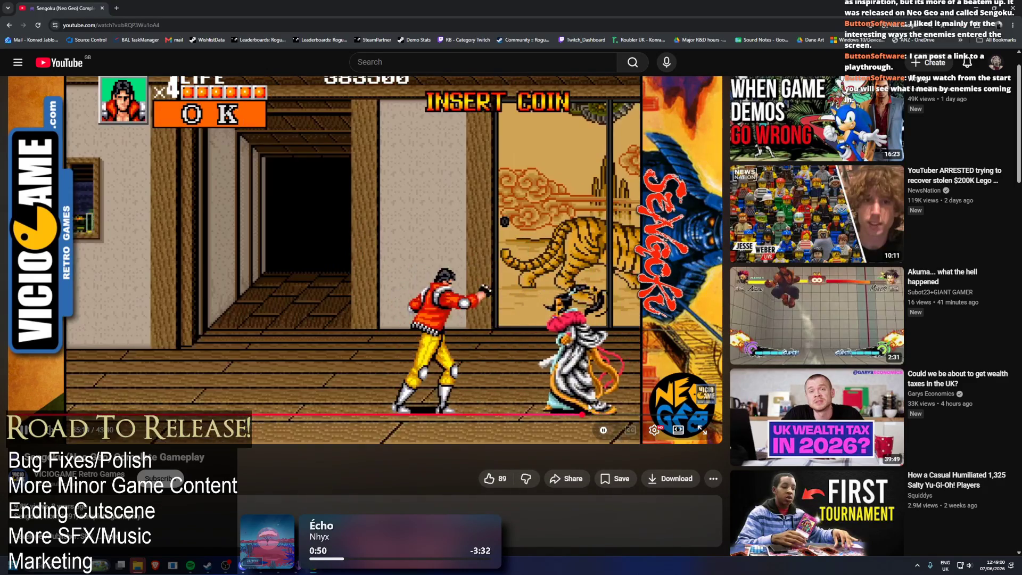
pyautogui.click(29, 417)
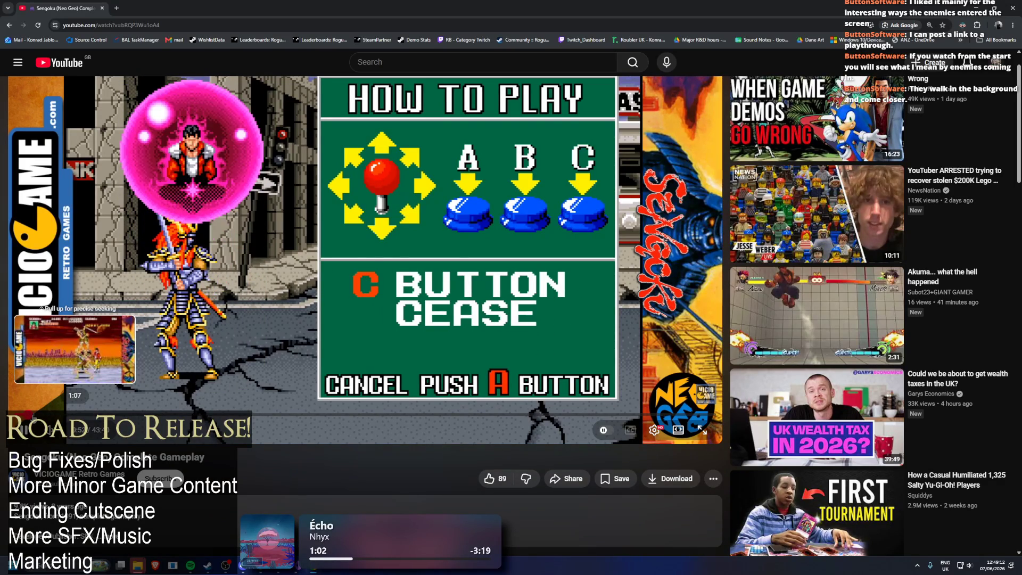
pyautogui.click(32, 416)
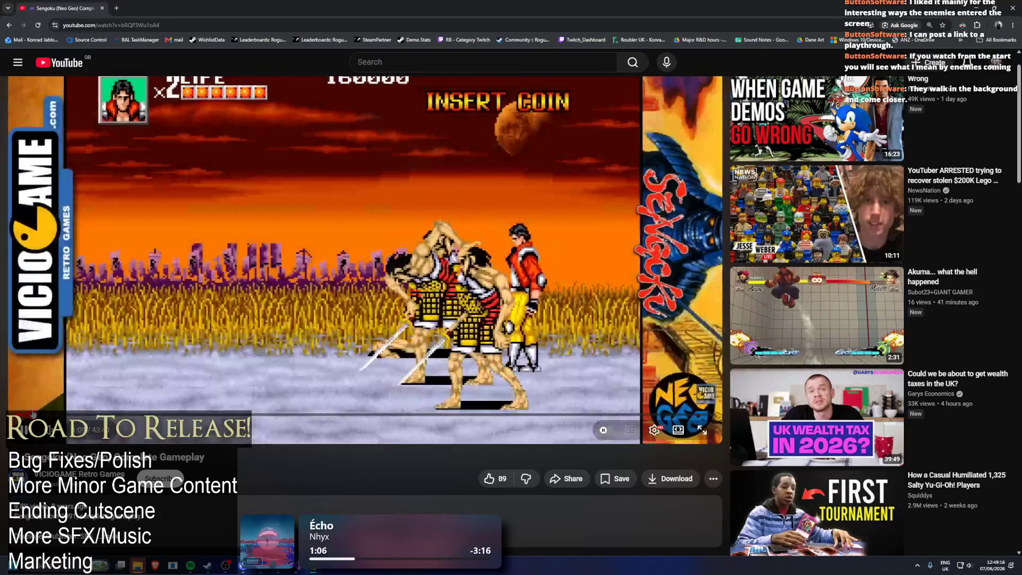
pyautogui.press('j')
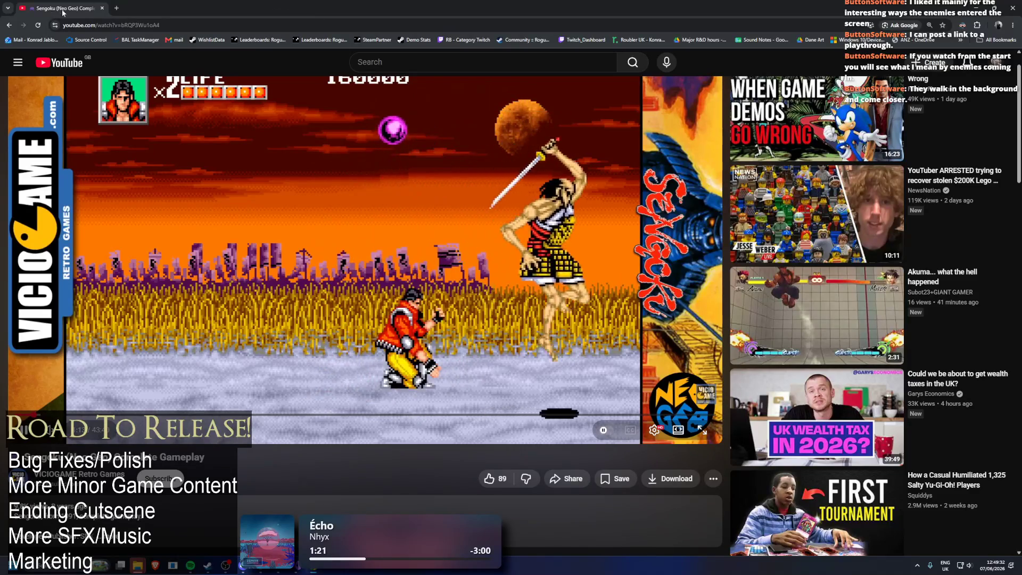
pyautogui.hotkey('alt', 'Tab')
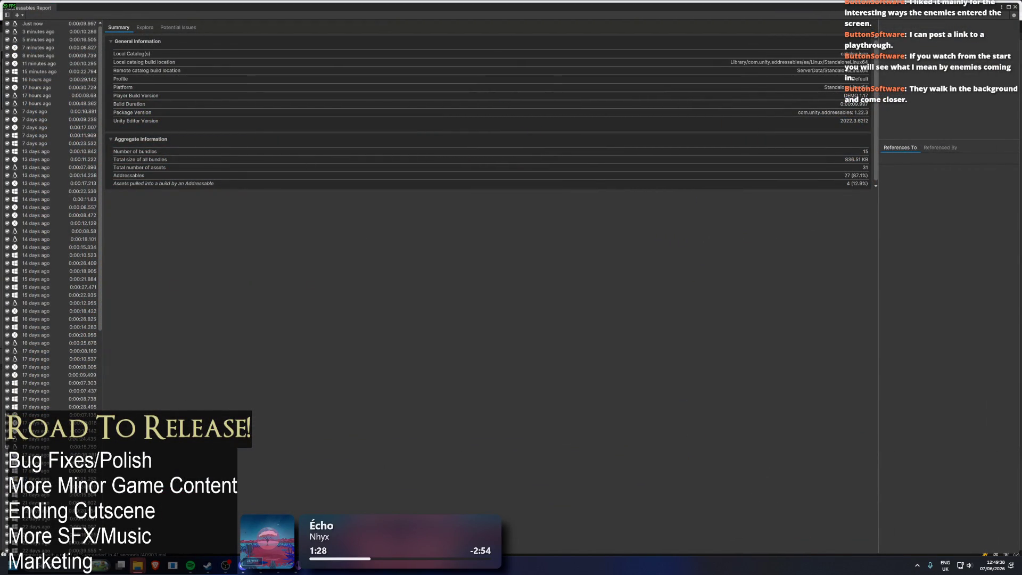
# - Close the Addressables Report and browse the windows_content build and its RogueBlightDemo_Data folder
pyautogui.click(47, 10)
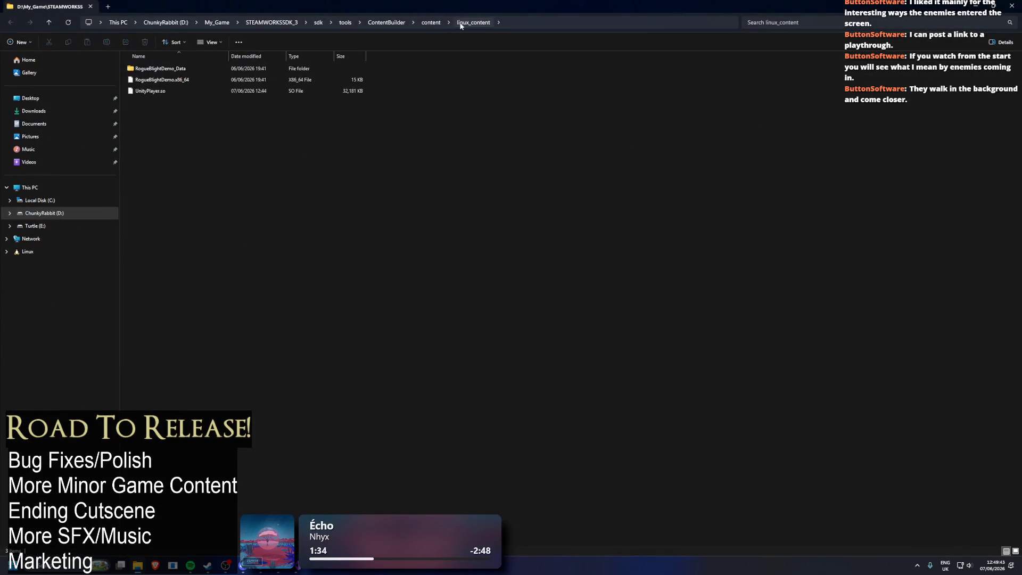
pyautogui.click(431, 22)
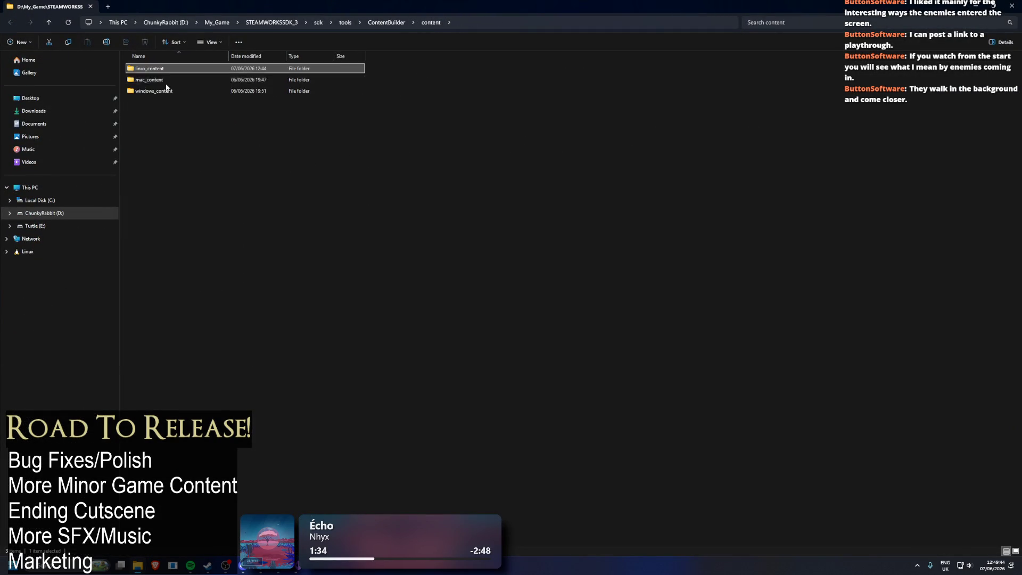
pyautogui.doubleClick(181, 80)
pyautogui.hotkey('alt', 'Left')
pyautogui.doubleClick(170, 91)
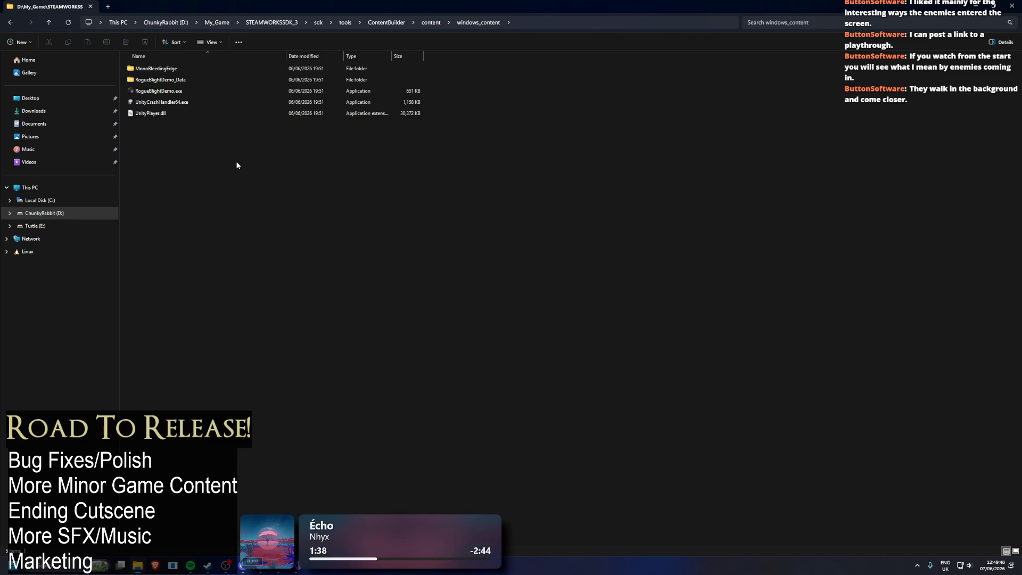
pyautogui.click(145, 83)
pyautogui.doubleClick(146, 83)
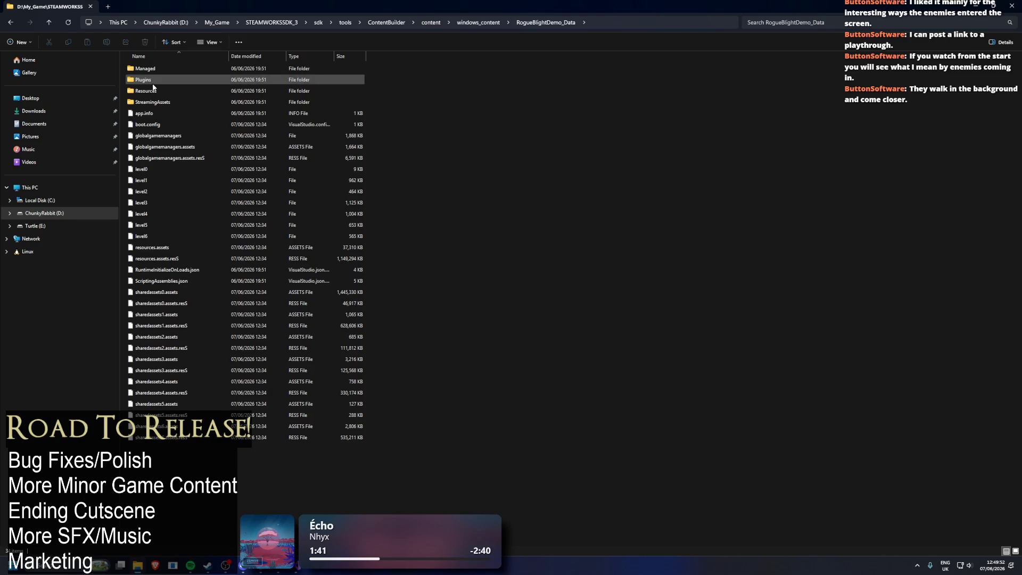
pyautogui.hotkey('alt', 'Left')
pyautogui.doubleClick(152, 85)
pyautogui.hotkey('alt', 'Left')
# - Restore the Explorer window, select the windows_content path, close it and search assets for combat scenes
pyautogui.press('super+Down')
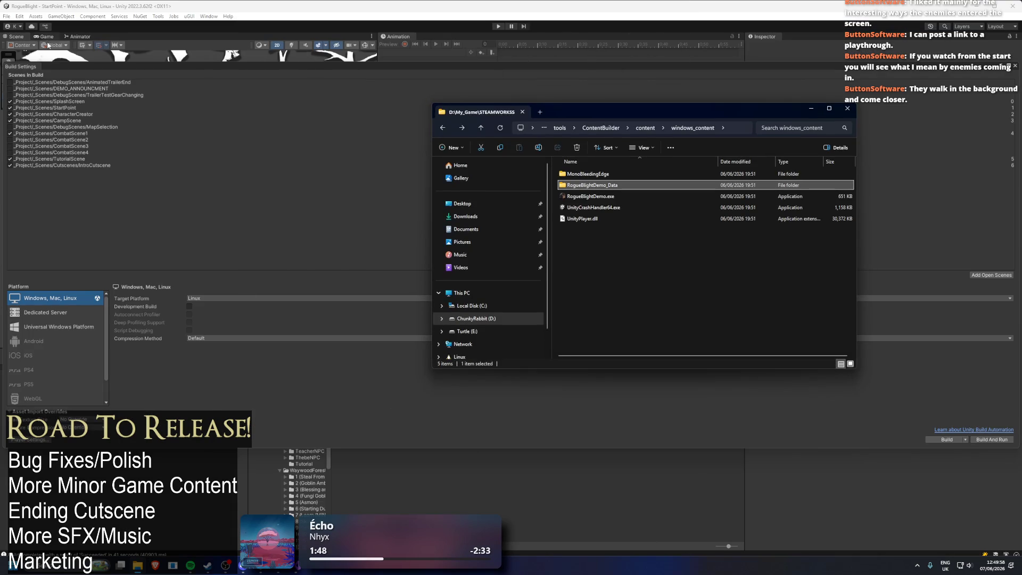
pyautogui.moveTo(582, 110); pyautogui.dragTo(504, 116)
pyautogui.click(455, 128)
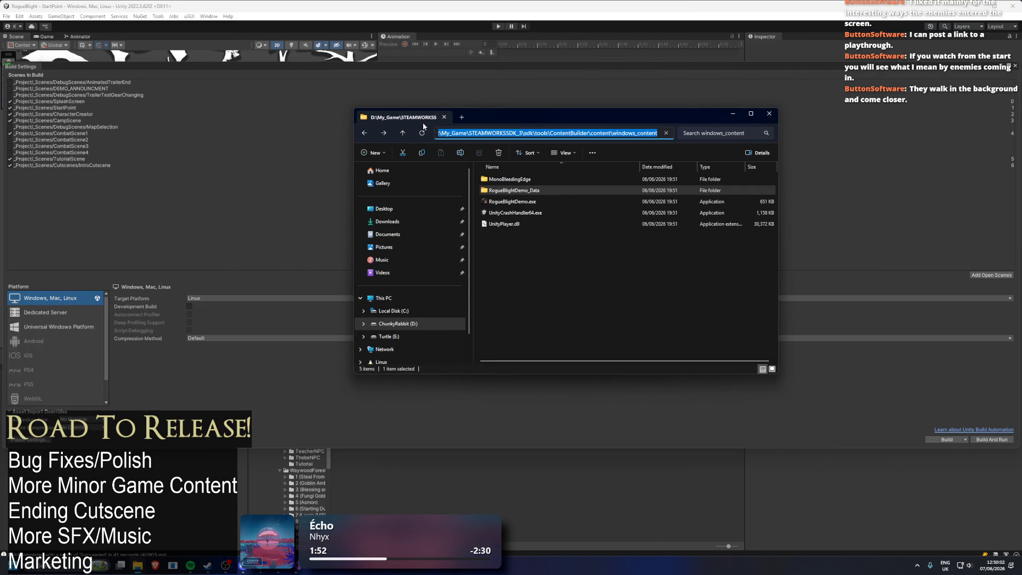
pyautogui.hotkey('alt', 'F4')
pyautogui.hotkey('alt', 'F4')
pyautogui.click(627, 362)
# - Find CombatScene2 with a 'combat s' Project search and delete it
pyautogui.write('combat sce')
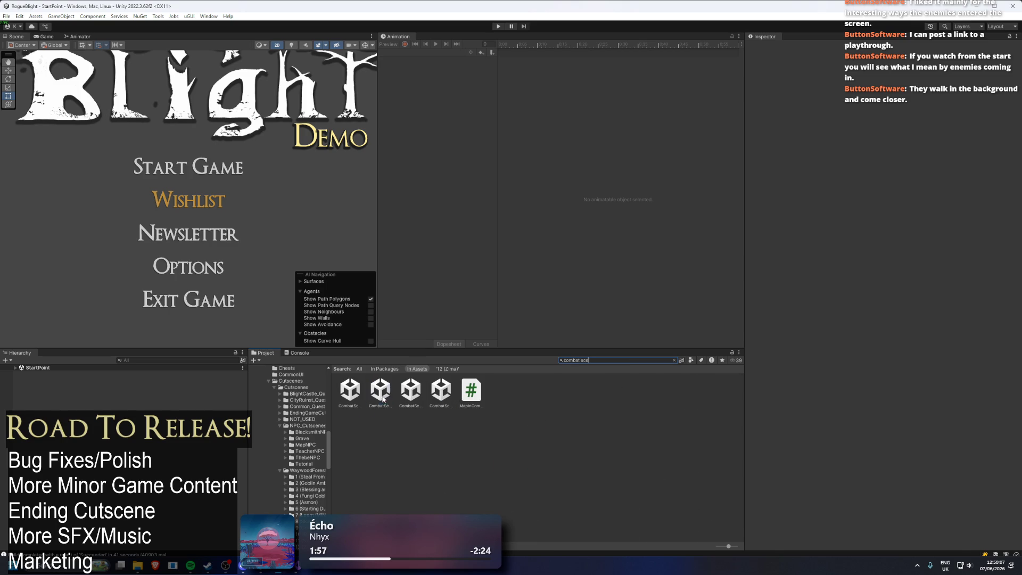
pyautogui.click(383, 399)
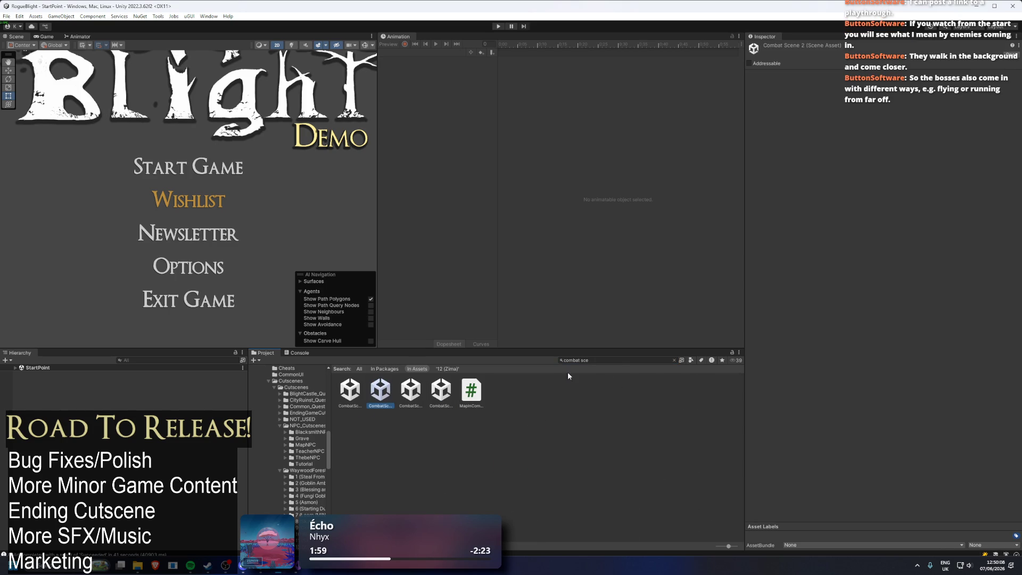
pyautogui.click(617, 360)
pyautogui.press('BackSpace')
pyautogui.click(572, 392)
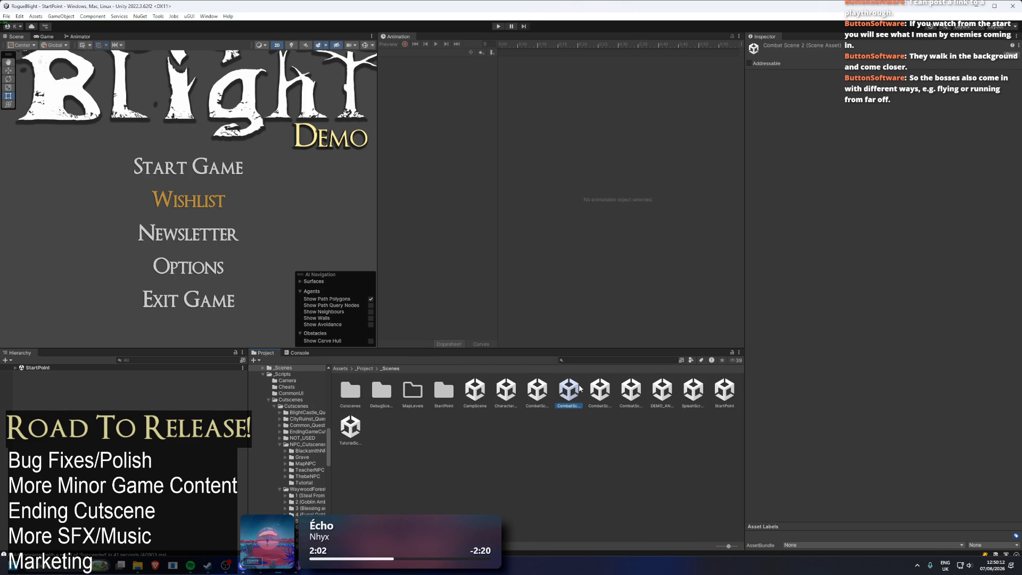
pyautogui.press('Delete')
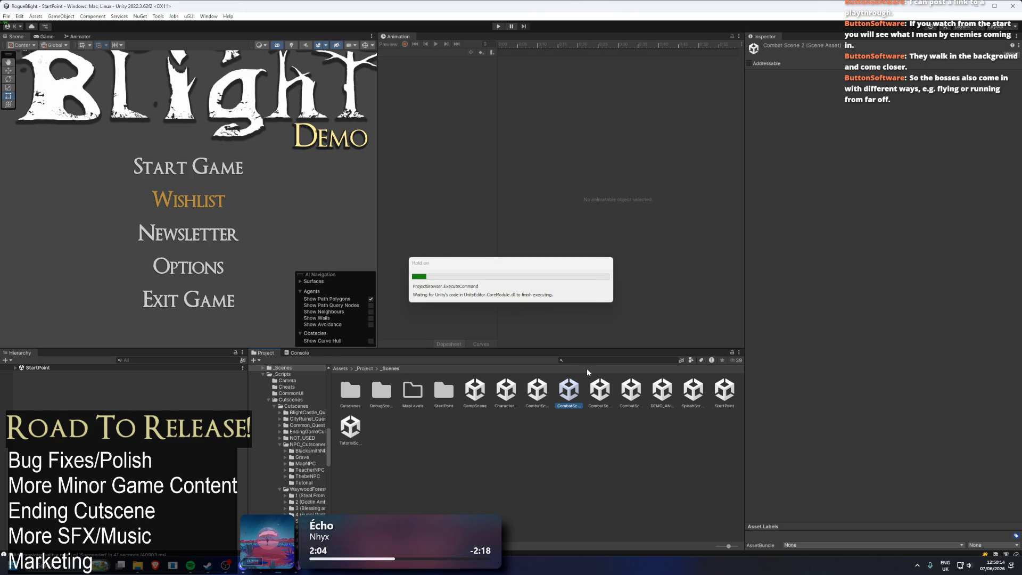
pyautogui.click(527, 299)
# - Delete CombatScene3 and CombatScene4 as well, confirming each deletion
pyautogui.press('Delete')
pyautogui.press('Return')
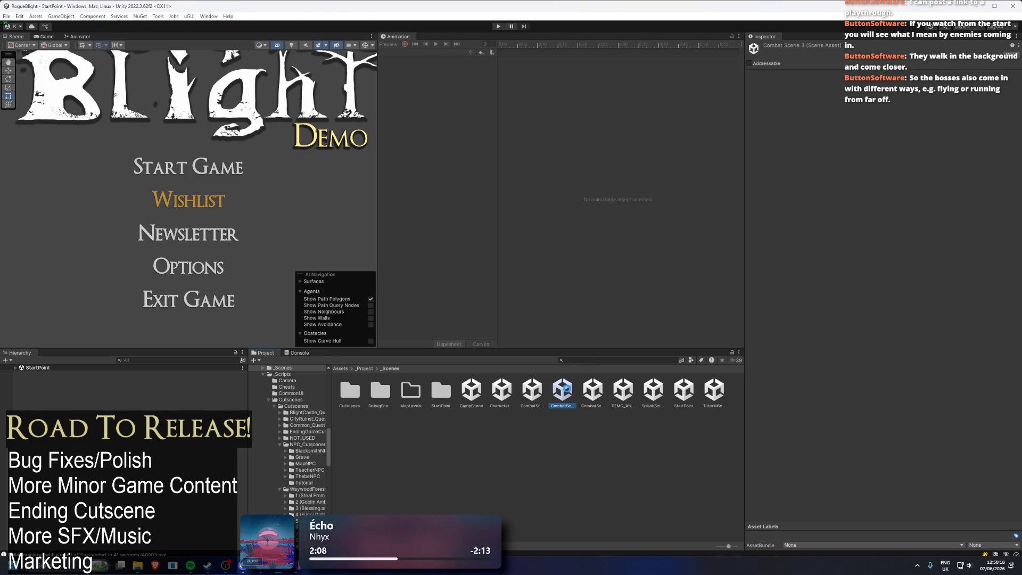
pyautogui.press('Delete')
pyautogui.press('Return')
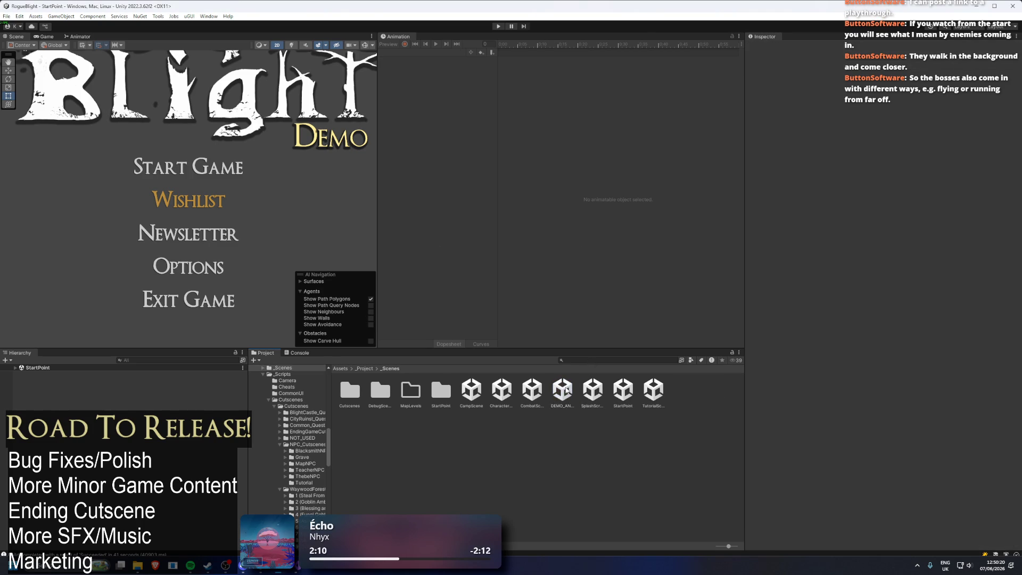
pyautogui.press('Right')
pyautogui.press('Right')
pyautogui.press('Right')
pyautogui.press('Left')
pyautogui.press('Left')
pyautogui.press('Left')
# - Start a Linux build targeting the existing RogueBlightDemo.x86_64 in linux_content
pyautogui.click(451, 387)
pyautogui.doubleClick(360, 389)
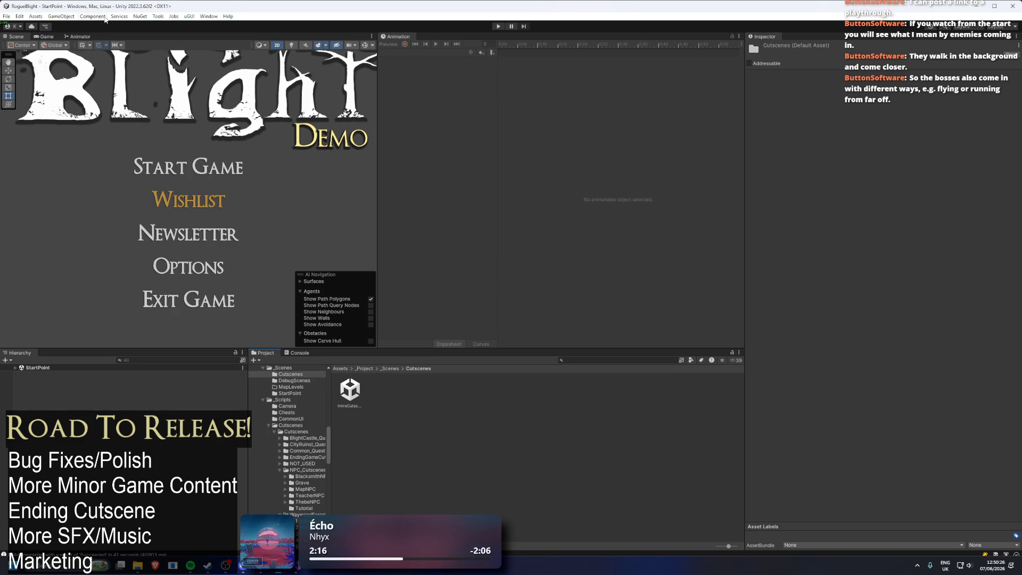
pyautogui.click(6, 16)
pyautogui.click(45, 116)
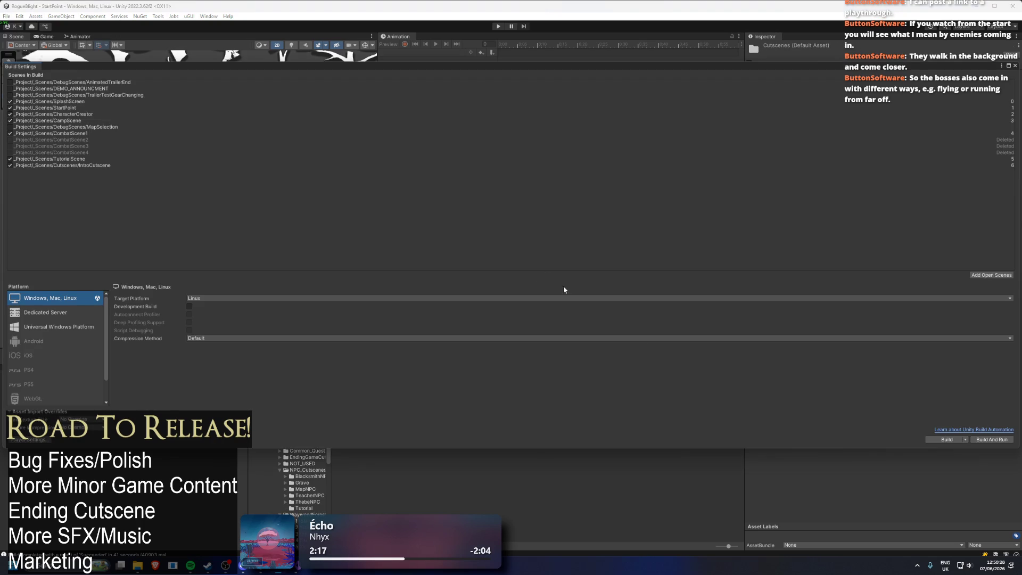
pyautogui.click(946, 440)
pyautogui.click(109, 95)
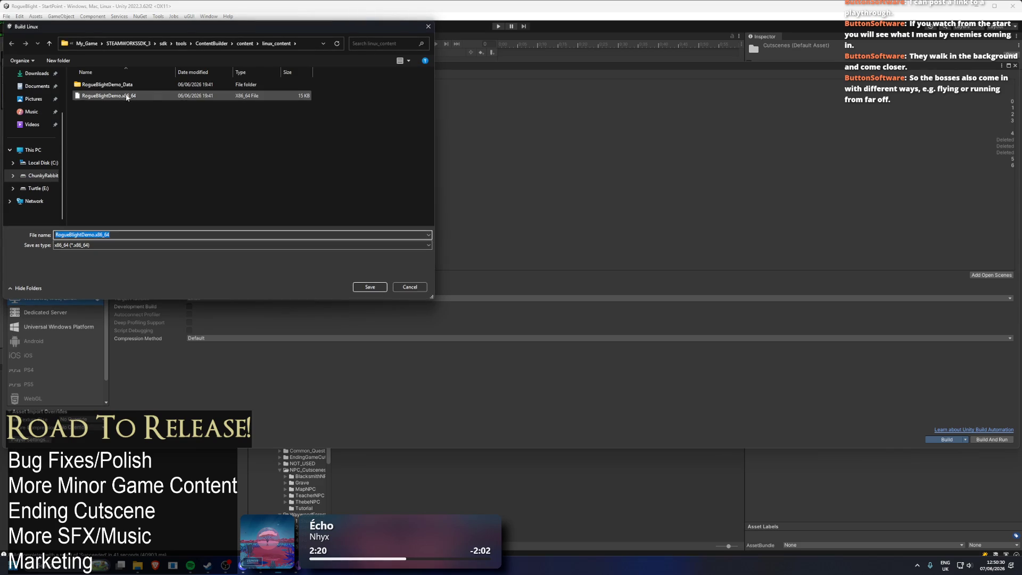
# - Overwrite RogueBlightDemo.x86_64 and let the Linux build finish in linux_content
pyautogui.click(370, 287)
pyautogui.click(531, 282)
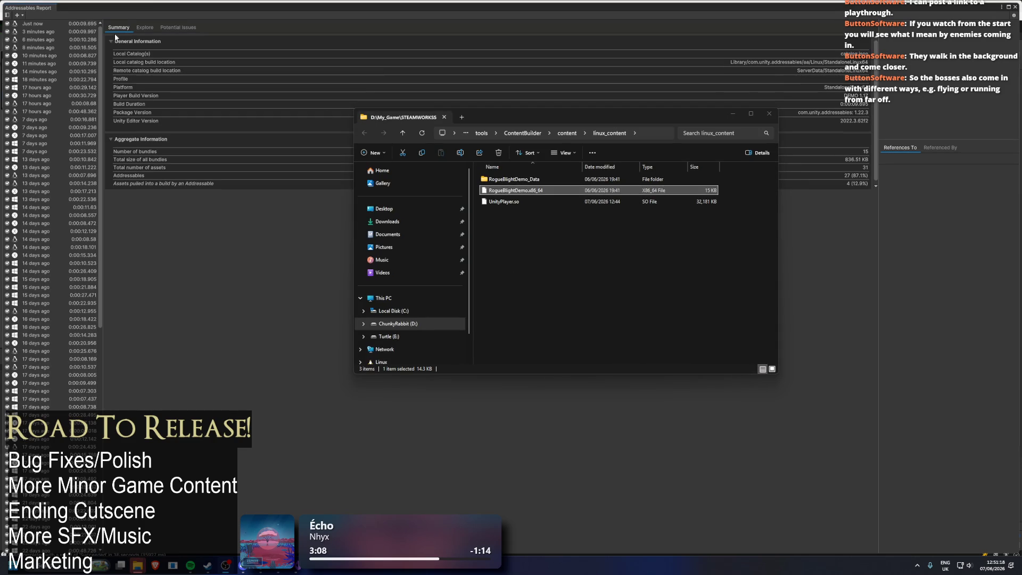
# - Return from the Linux build results to Build Settings, choose the next target platform, and search for Steam
pyautogui.click(102, 11)
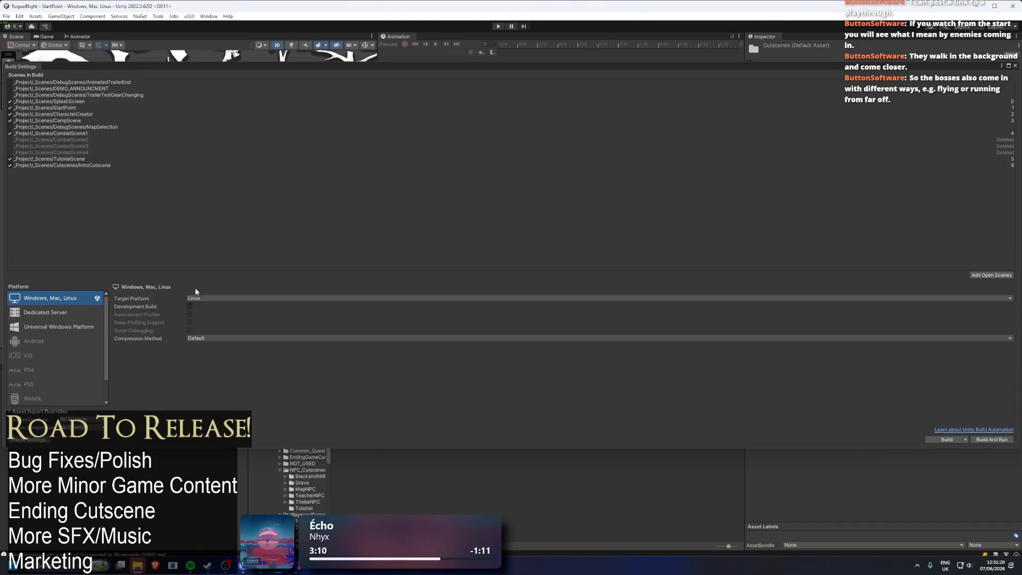
pyautogui.click(197, 298)
pyautogui.click(204, 323)
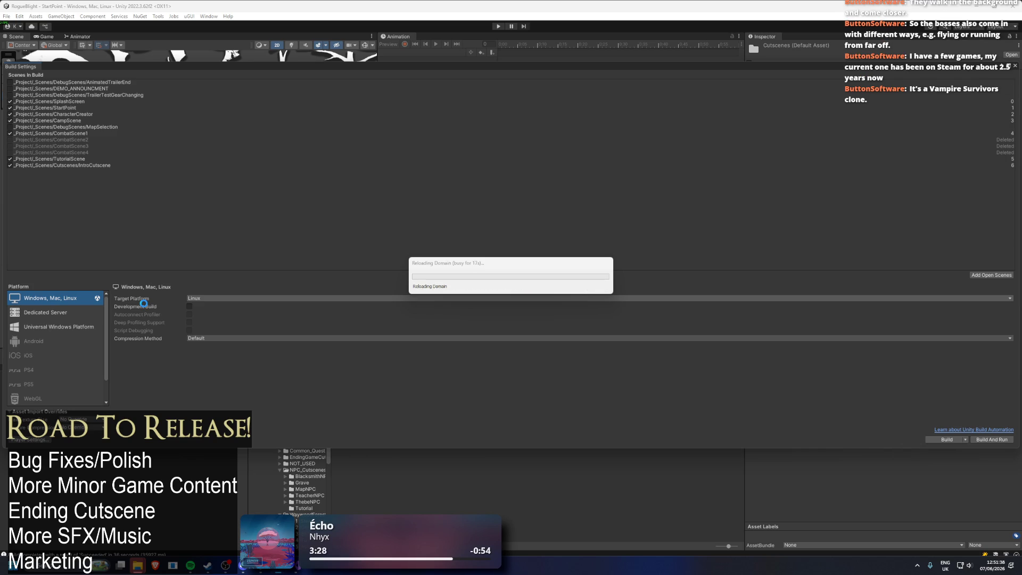
pyautogui.press('super')
# - Launch Steam, then build for macOS Intel 64-bit + Apple silicon into mac_content
pyautogui.write('steam')
pyautogui.click(117, 308)
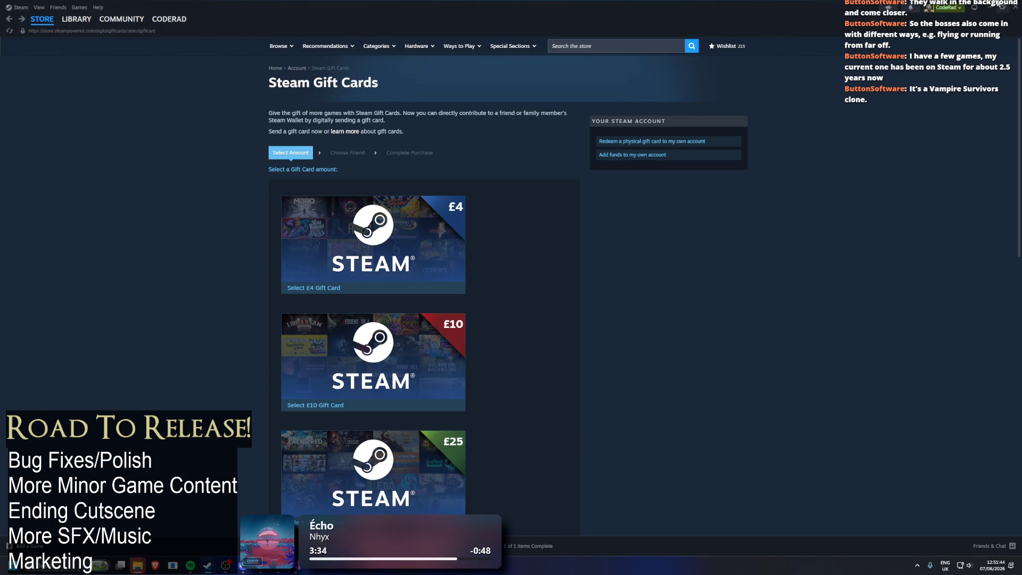
pyautogui.click(992, 6)
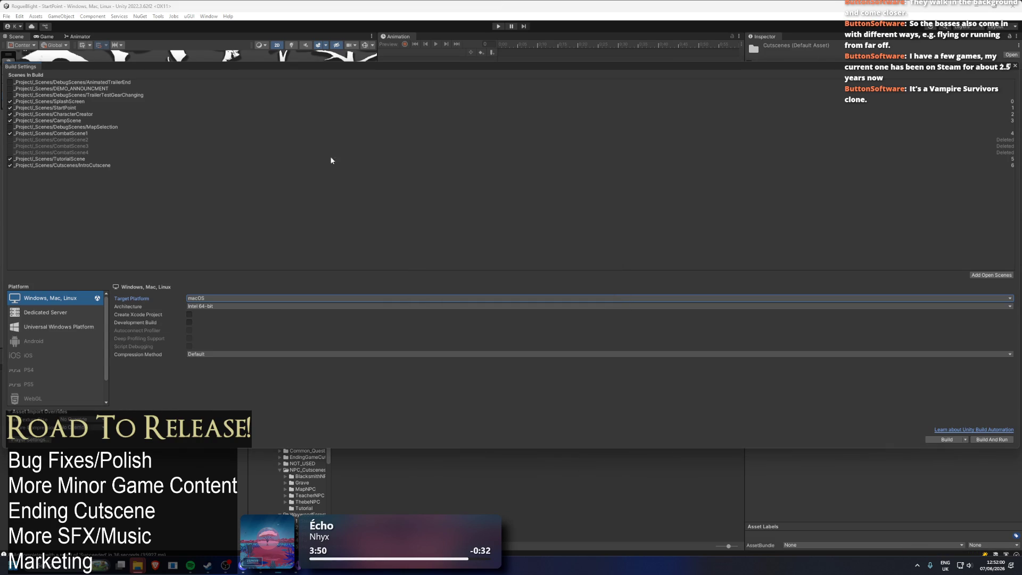
pyautogui.click(219, 305)
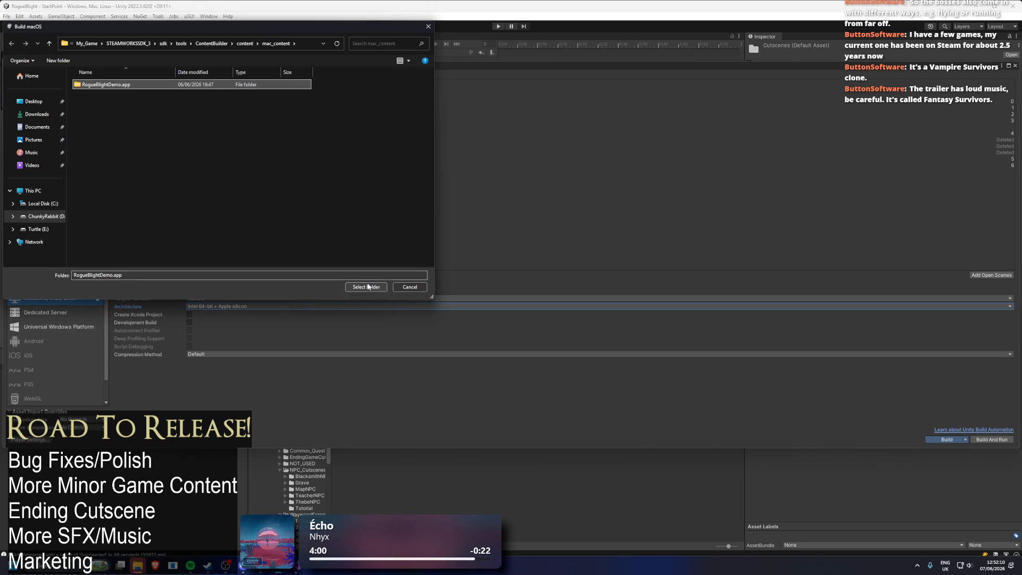
pyautogui.click(368, 287)
# - Search the Steam store for 'fant' to find Fantasy Survivors
pyautogui.hotkey('alt', 'Tab')
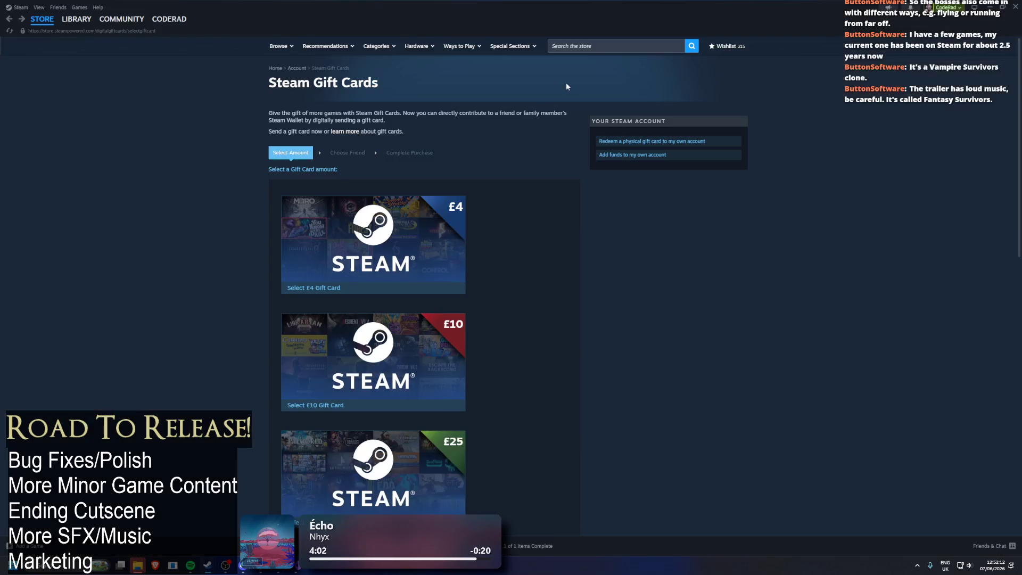
pyautogui.click(591, 51)
pyautogui.write('fant')
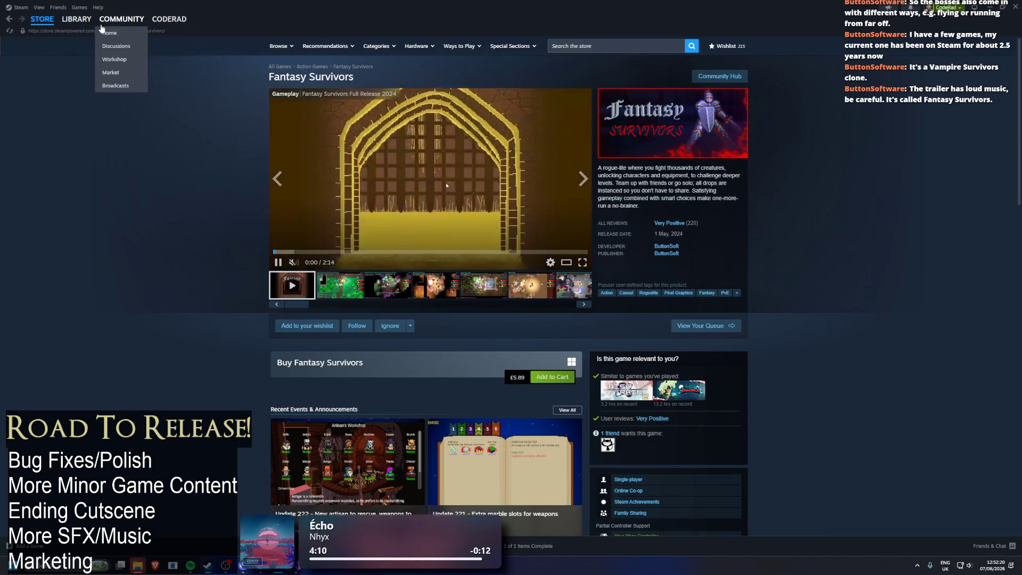
# - Copy the Fantasy Survivors store link and watch its trailer fullscreen, then exit
pyautogui.click(92, 30)
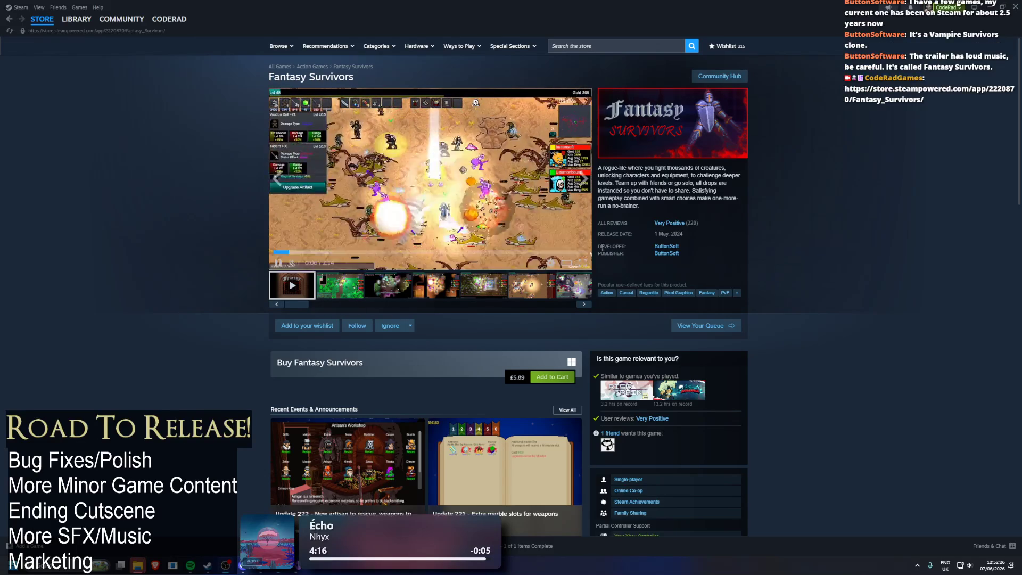
pyautogui.click(587, 261)
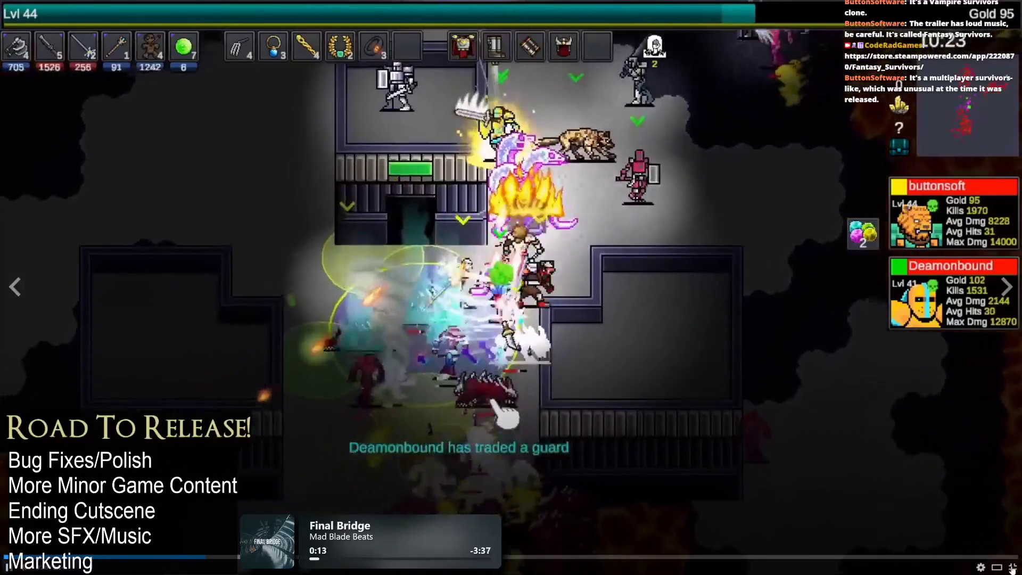
pyautogui.click(1013, 567)
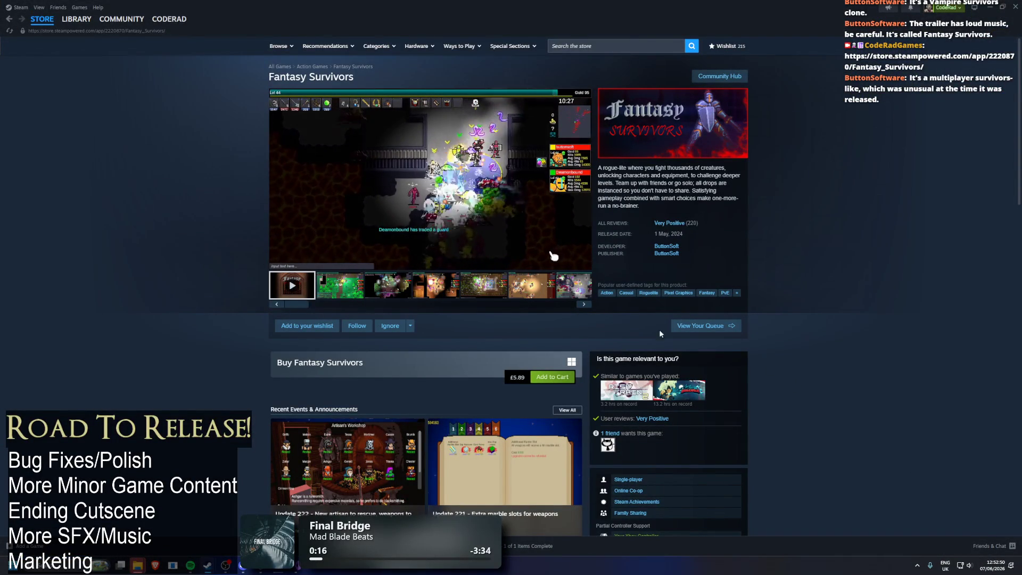
# - Watch the Fantasy Survivors trailer fullscreen again, then browse down the store page
pyautogui.click(581, 263)
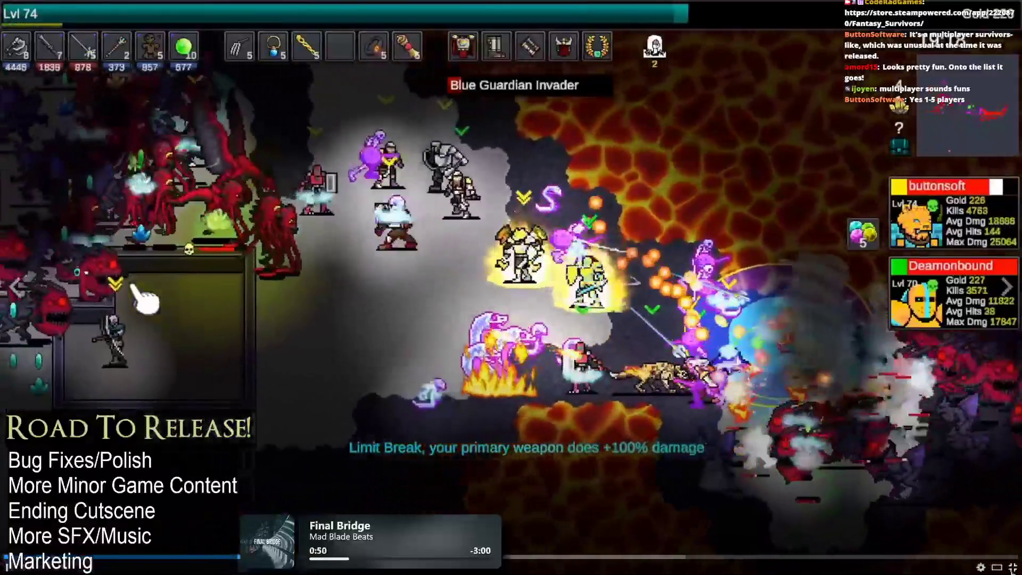
pyautogui.click(1012, 567)
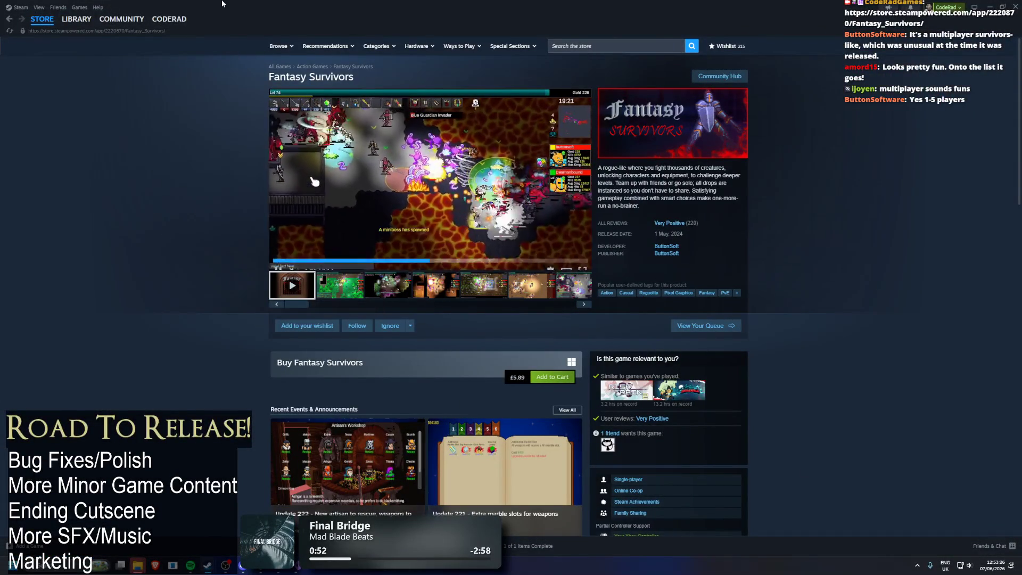
pyautogui.scroll(-3, 189, 192)
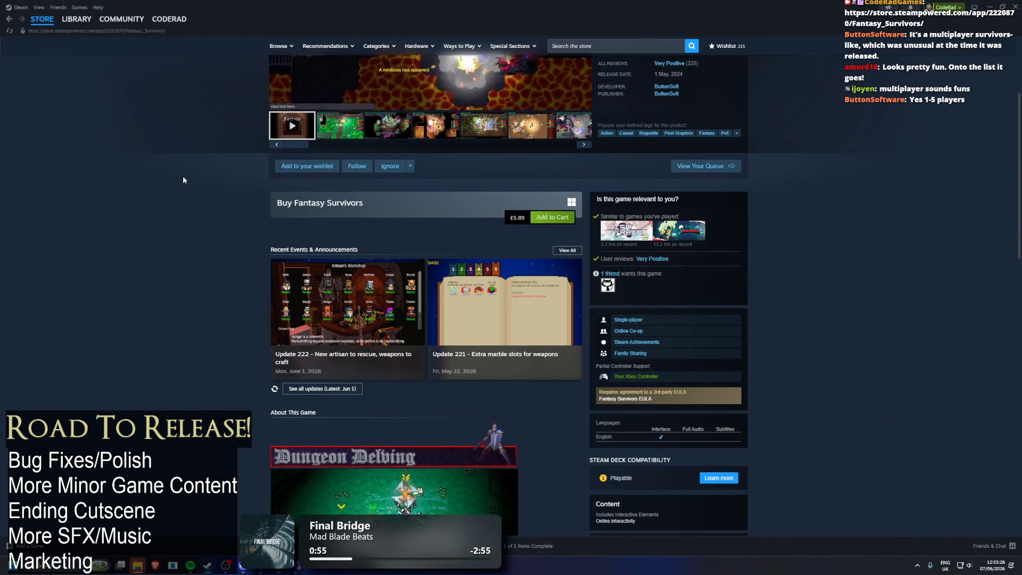
pyautogui.scroll(-2, 447, 314)
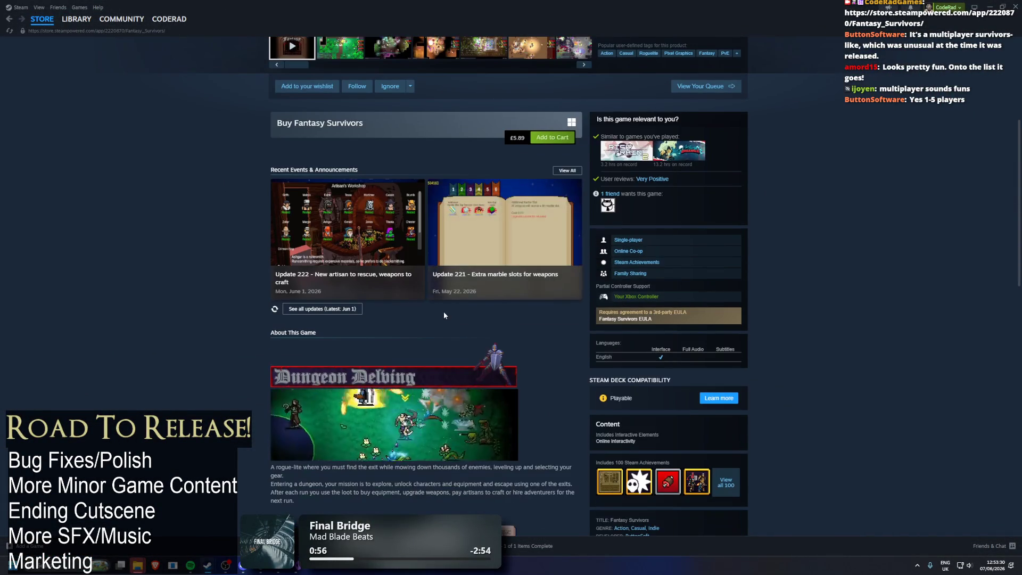
pyautogui.scroll(-10, 943, 375)
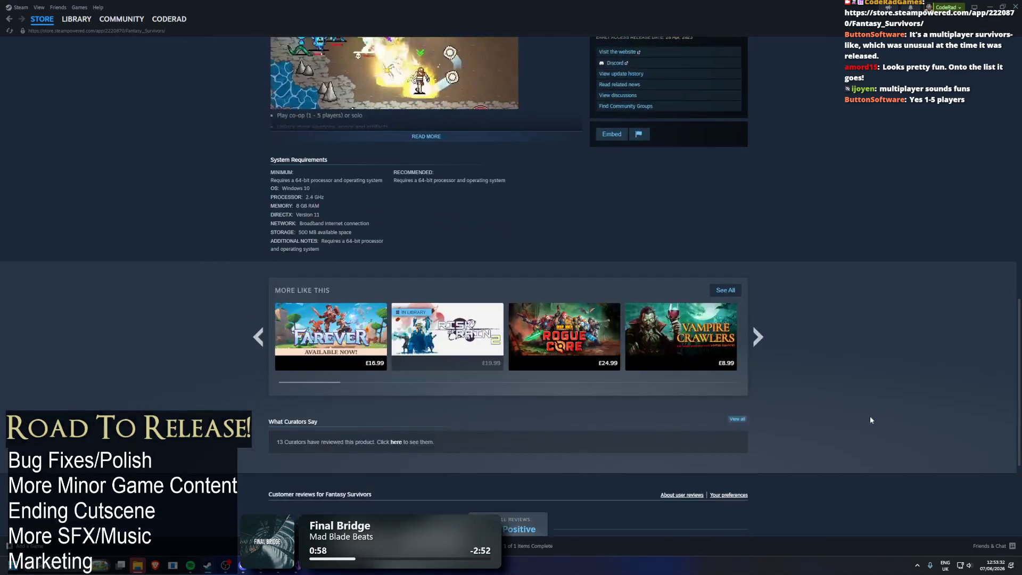
pyautogui.scroll(7, 857, 170)
pyautogui.scroll(8, 858, 169)
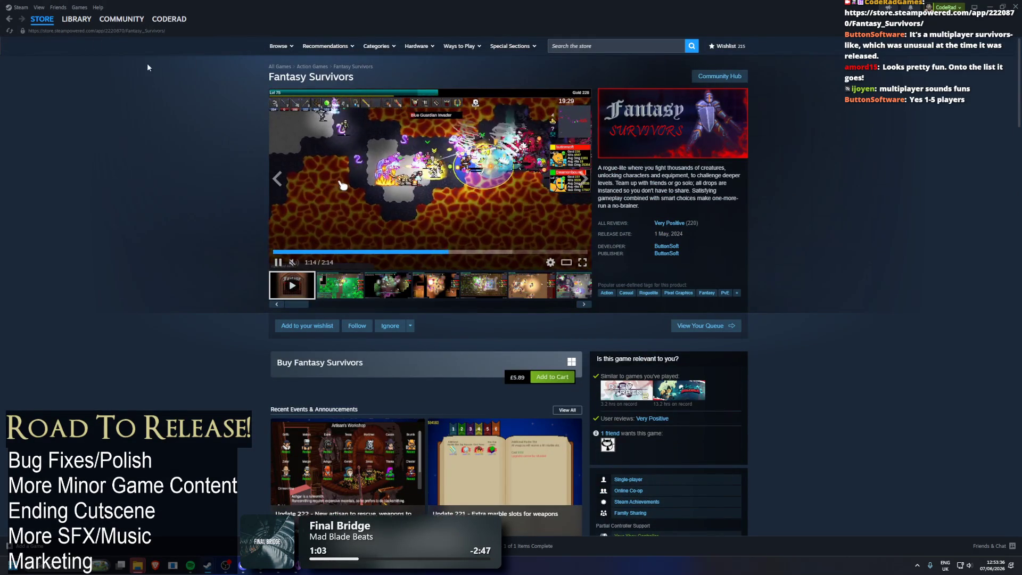
# - Wishlist and follow Fantasy Survivors, then copy its store page link
pyautogui.click(307, 326)
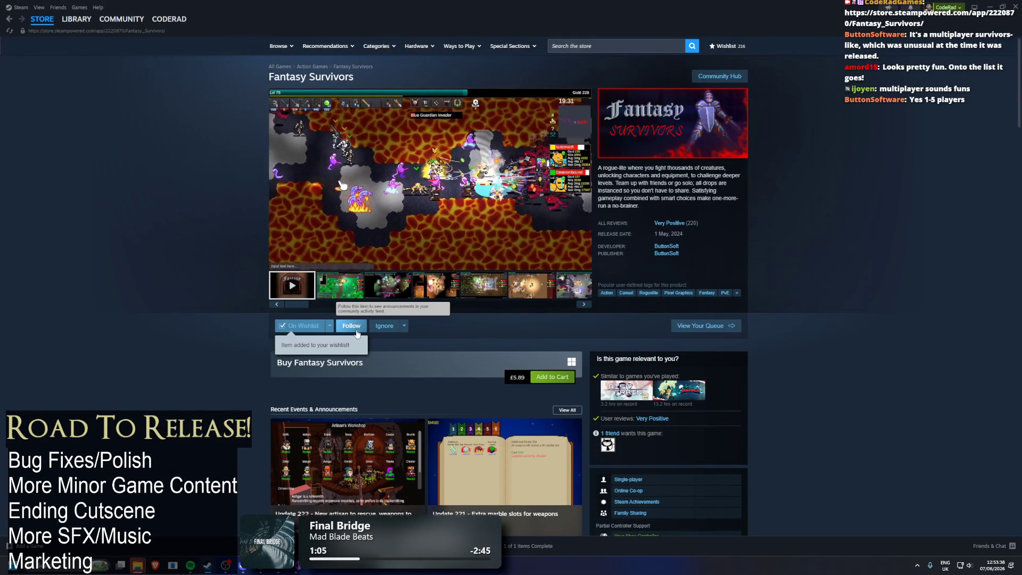
pyautogui.click(356, 330)
pyautogui.moveTo(100, 32)
pyautogui.moveTo(56, 29)
pyautogui.click(109, 32)
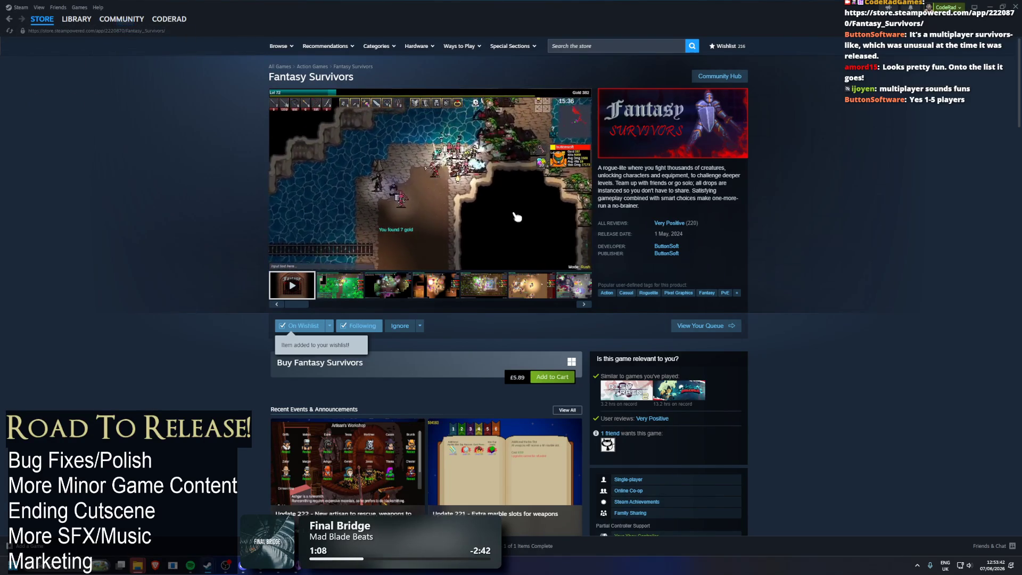
pyautogui.click(673, 246)
pyautogui.moveTo(392, 176)
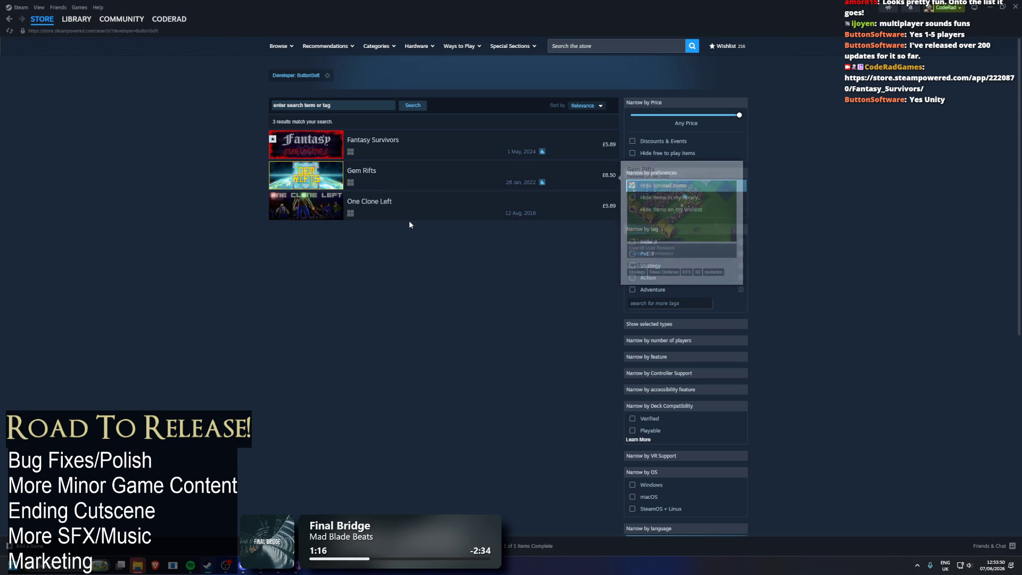
pyautogui.moveTo(419, 211)
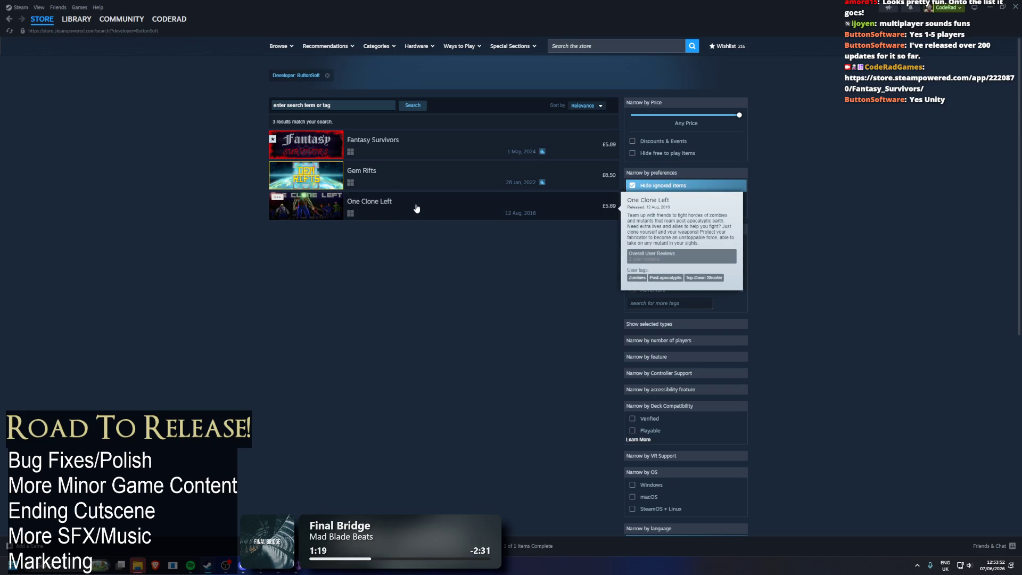
pyautogui.click(415, 206)
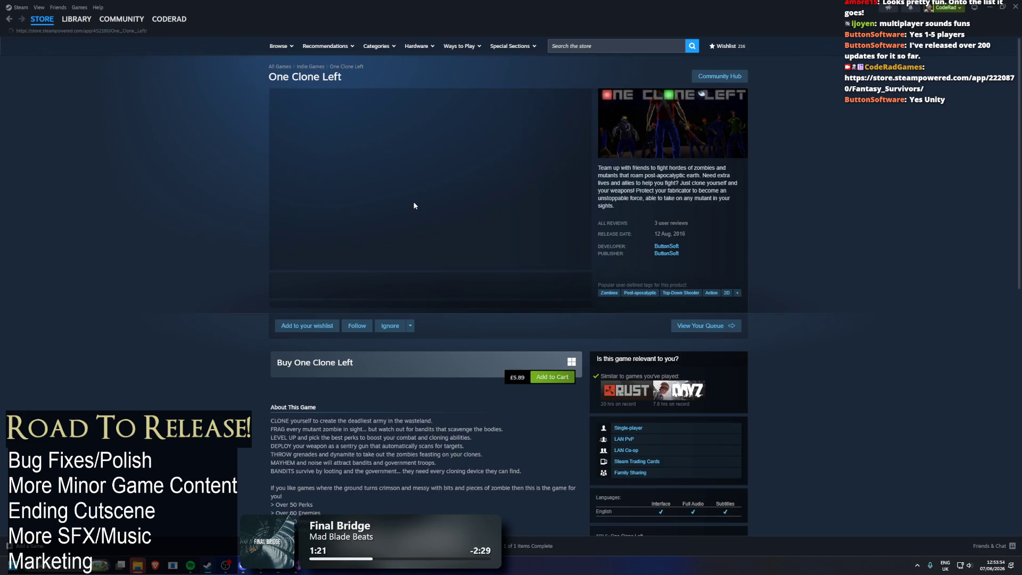
pyautogui.click(437, 283)
pyautogui.click(487, 268)
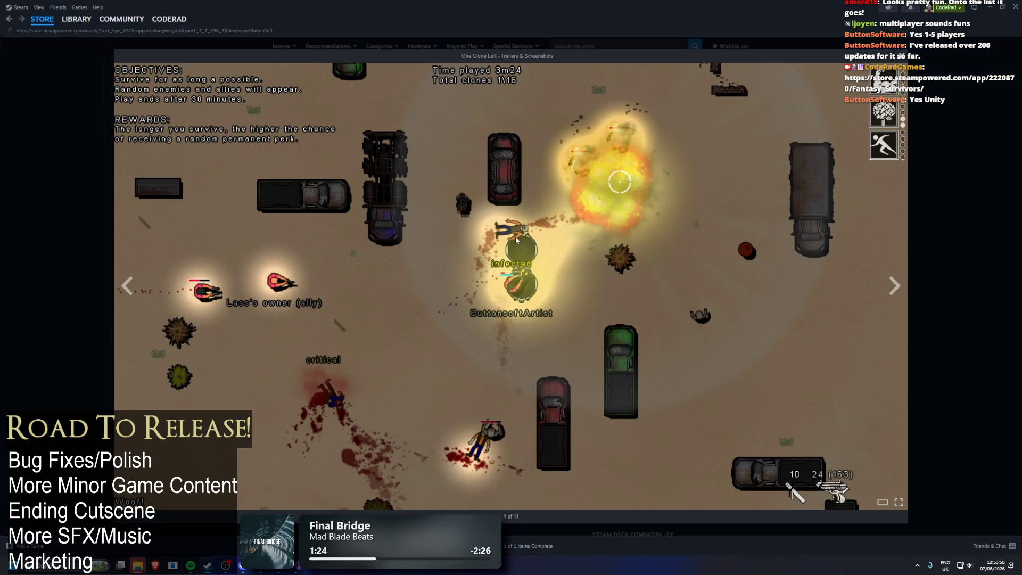
pyautogui.hotkey('alt', 'Left')
pyautogui.click(366, 184)
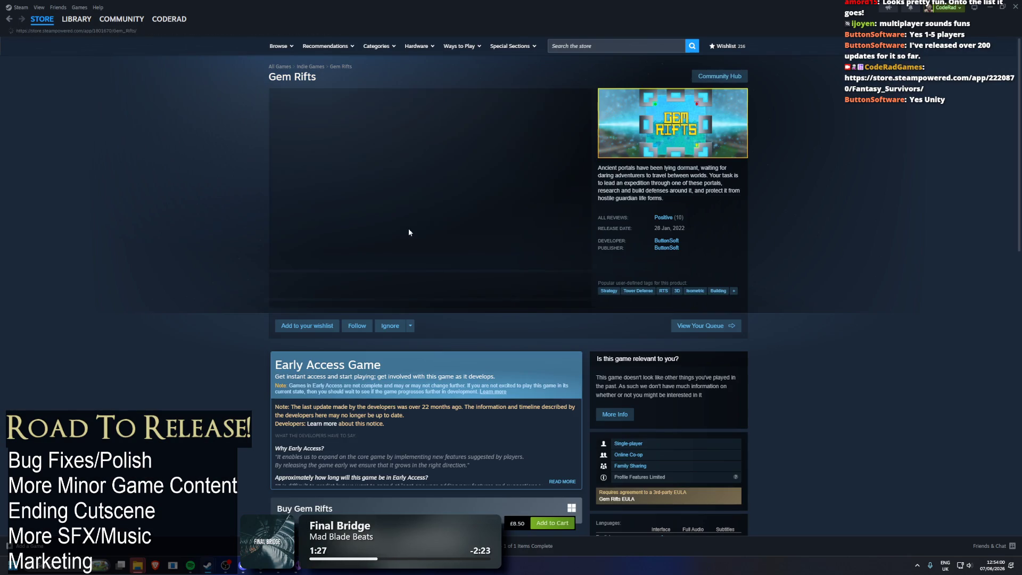
pyautogui.click(361, 295)
pyautogui.click(388, 287)
pyautogui.click(433, 288)
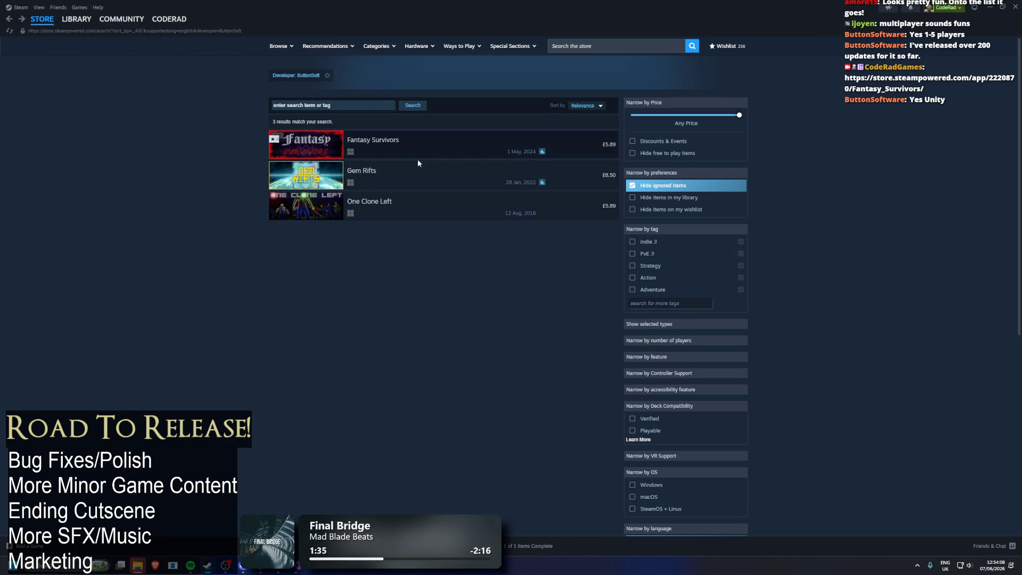
pyautogui.moveTo(342, 212)
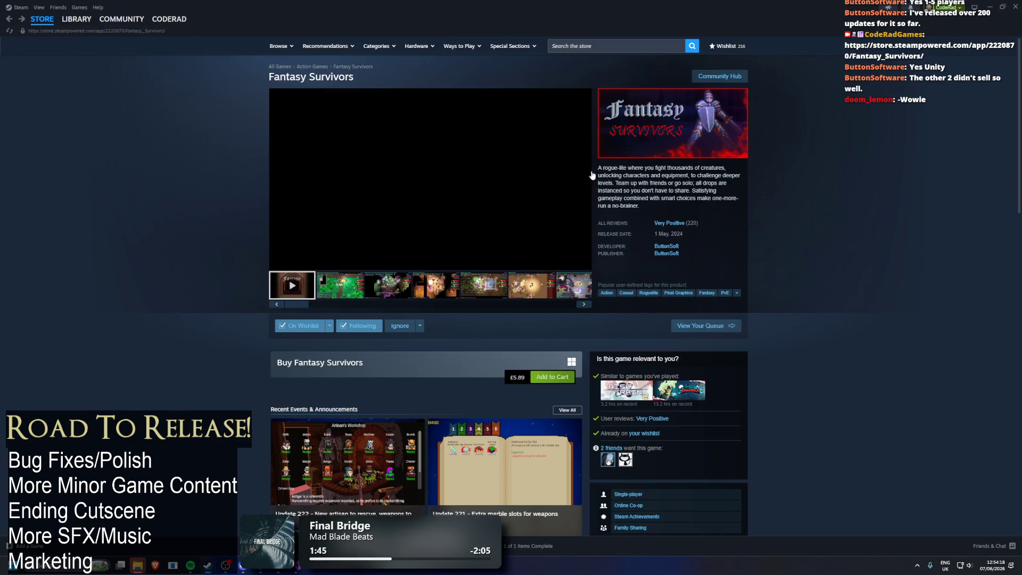
pyautogui.click(678, 247)
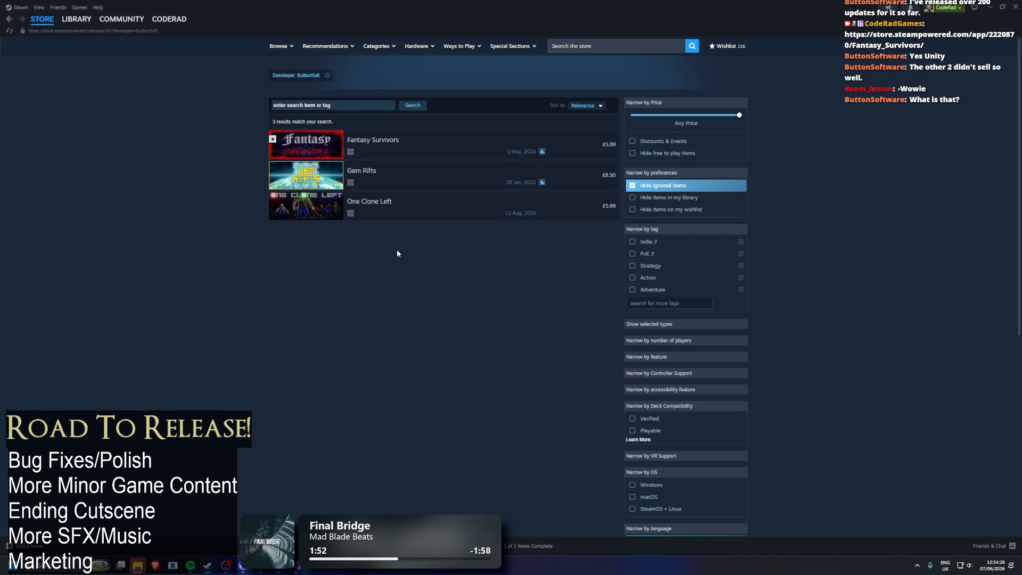
pyautogui.hotkey('alt', 'Left')
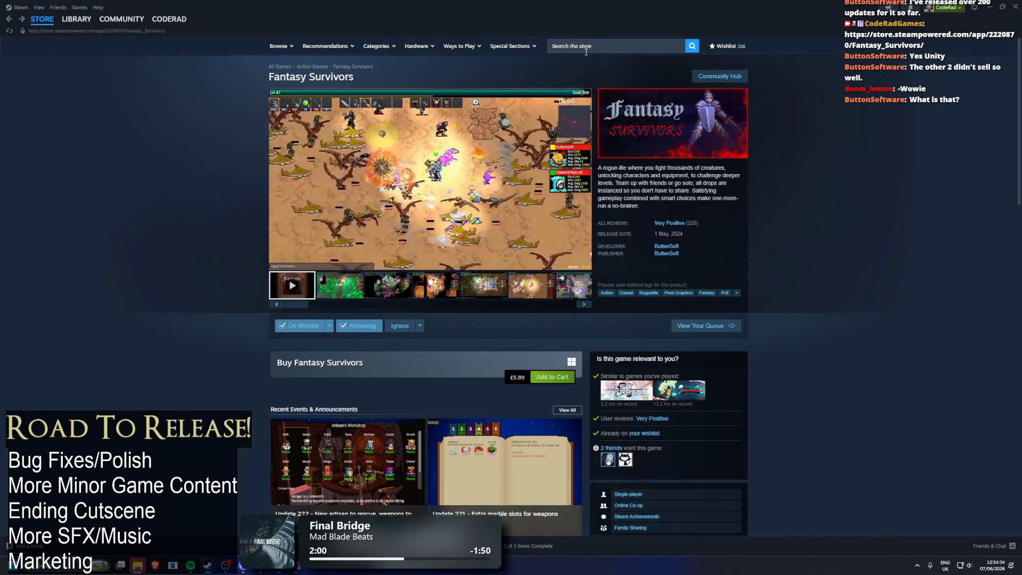
# - Look up Rogue Blight in the store, view its CodeRadGames developer page and fourth screenshot, then return to Unity
pyautogui.click(602, 52)
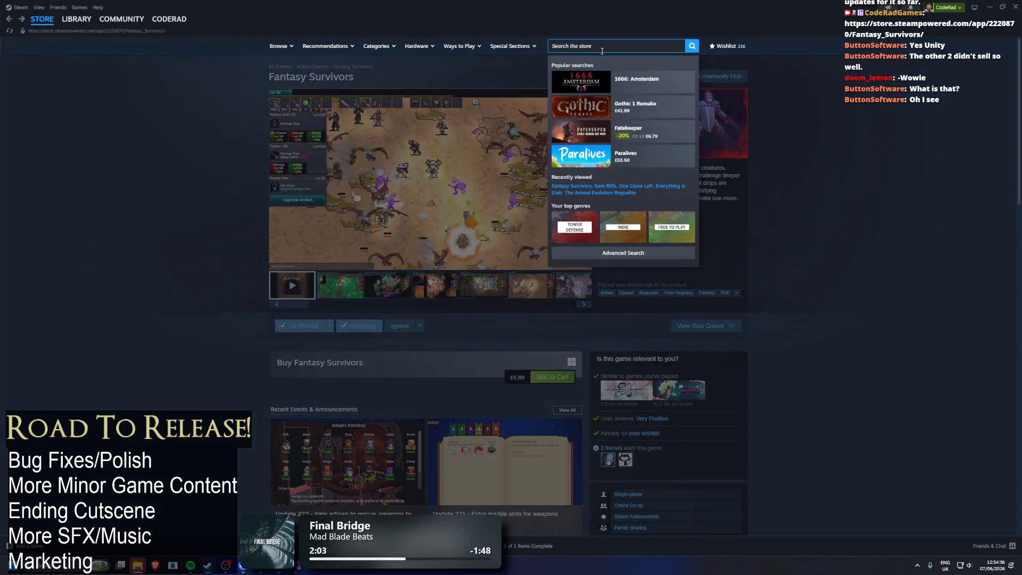
pyautogui.write('rogue blight')
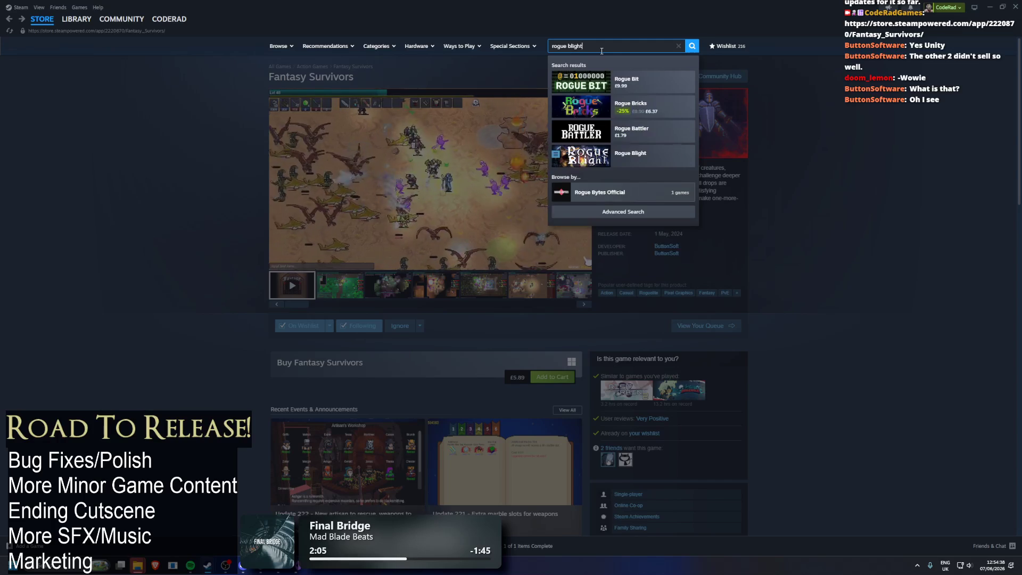
pyautogui.click(630, 78)
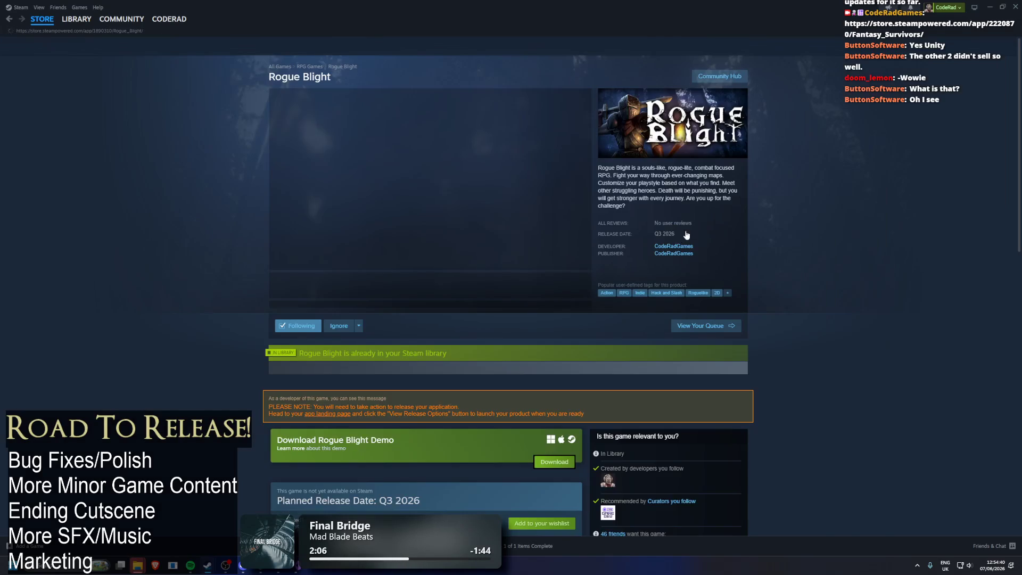
pyautogui.click(666, 246)
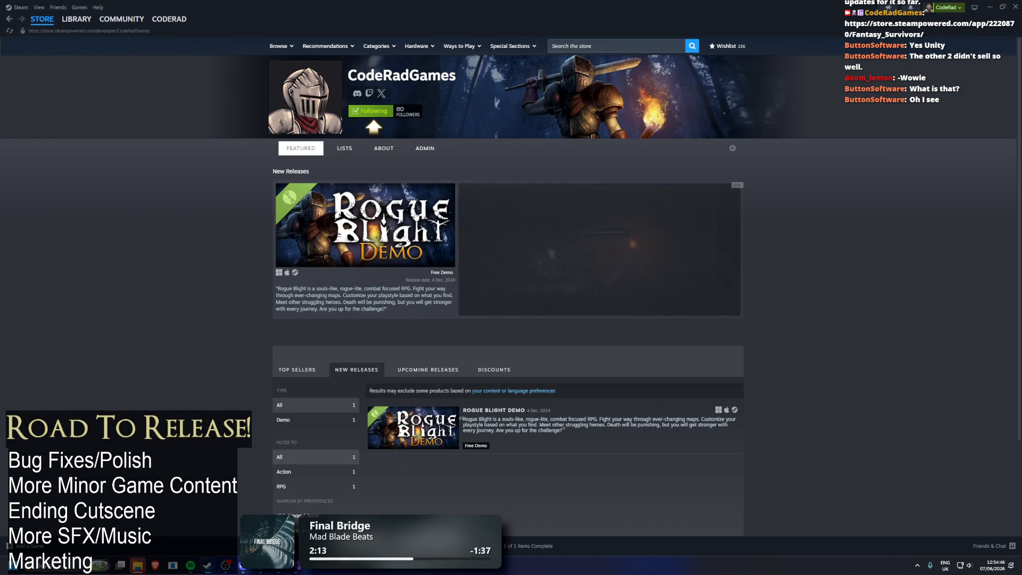
pyautogui.moveTo(407, 239)
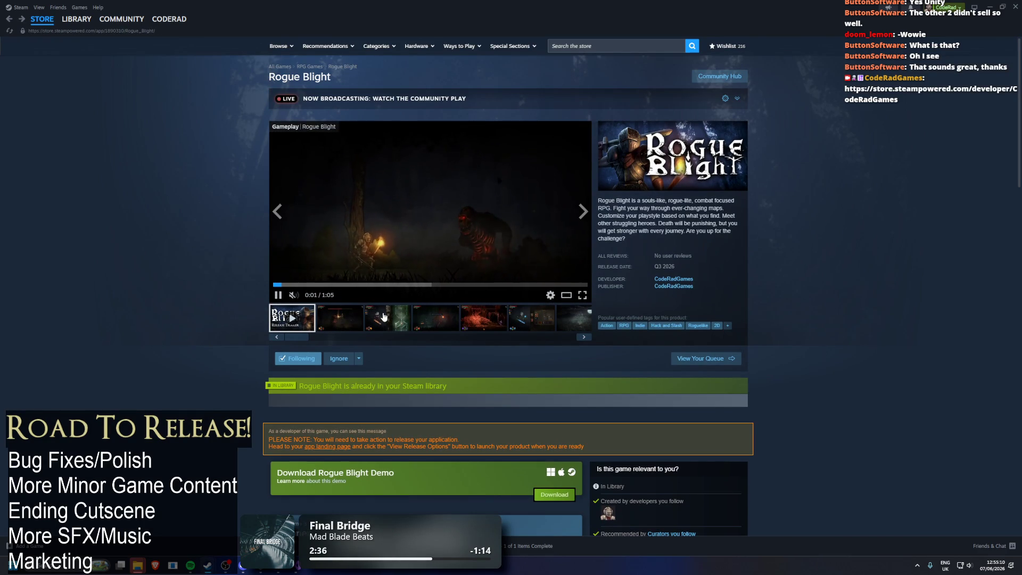
pyautogui.click(430, 316)
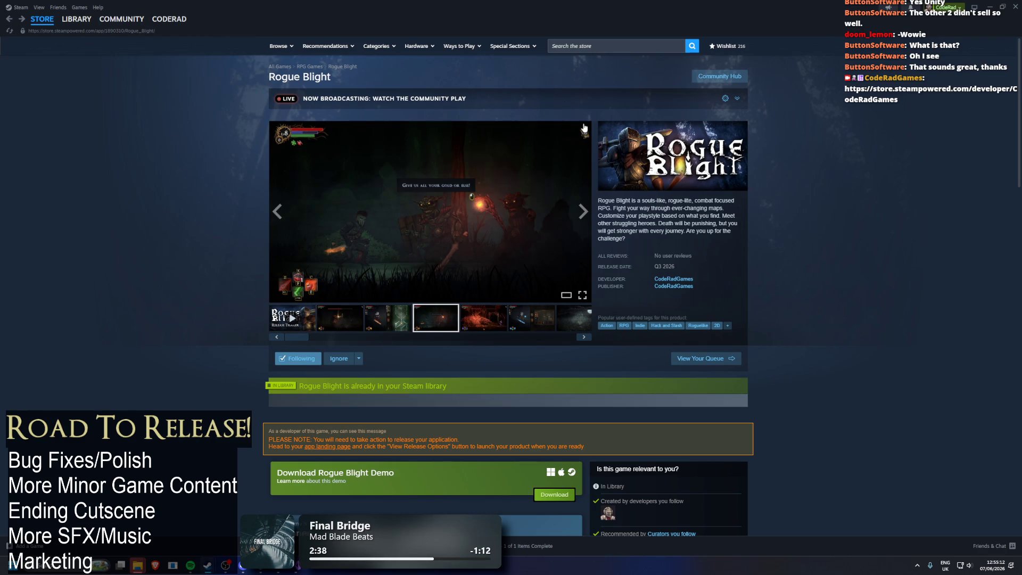
pyautogui.hotkey('alt', 'Tab')
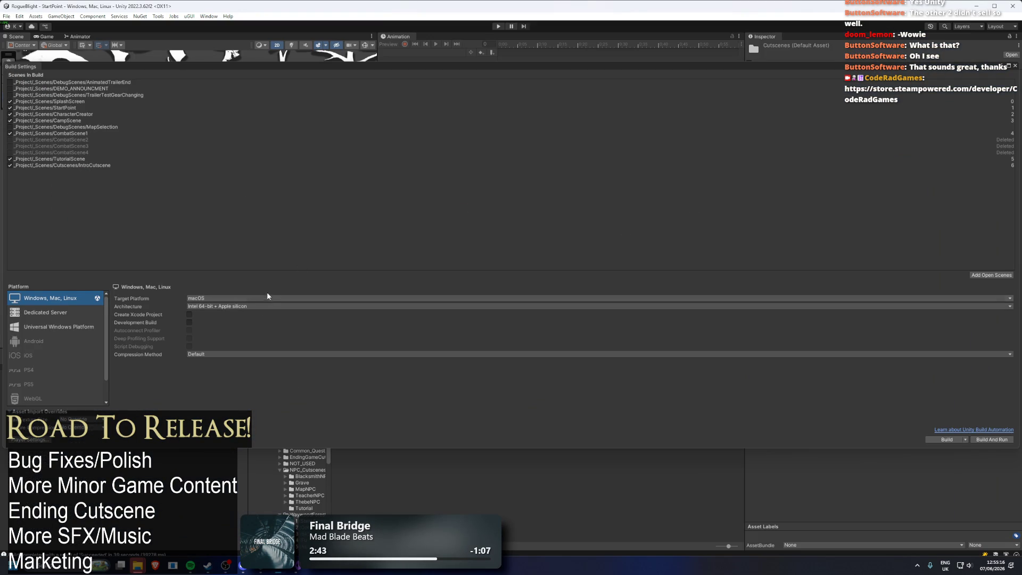
# - Build the macOS demo into the RogueBlightDemo.app folder in the Steam SDK's mac_content
pyautogui.click(947, 439)
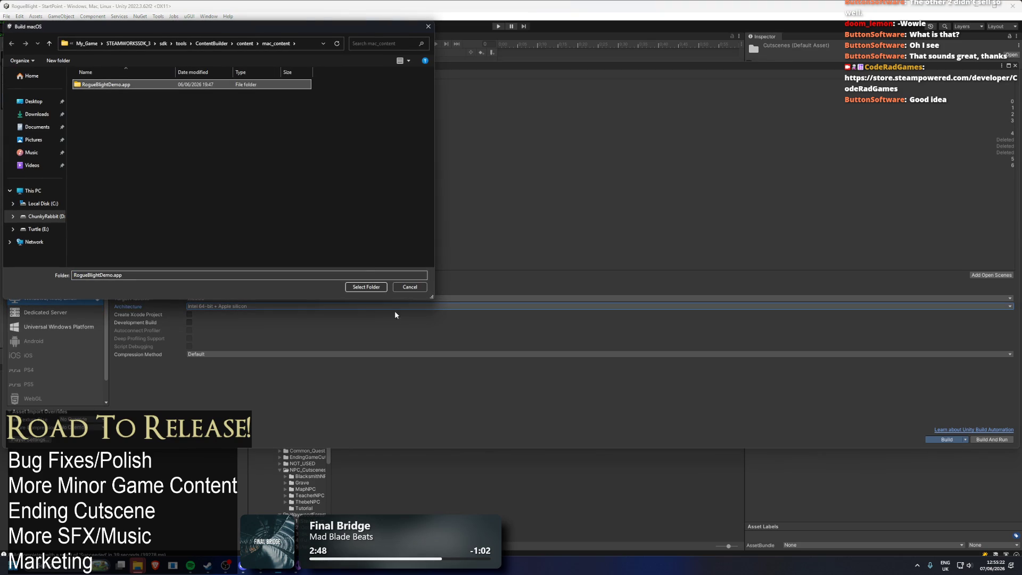
pyautogui.click(380, 288)
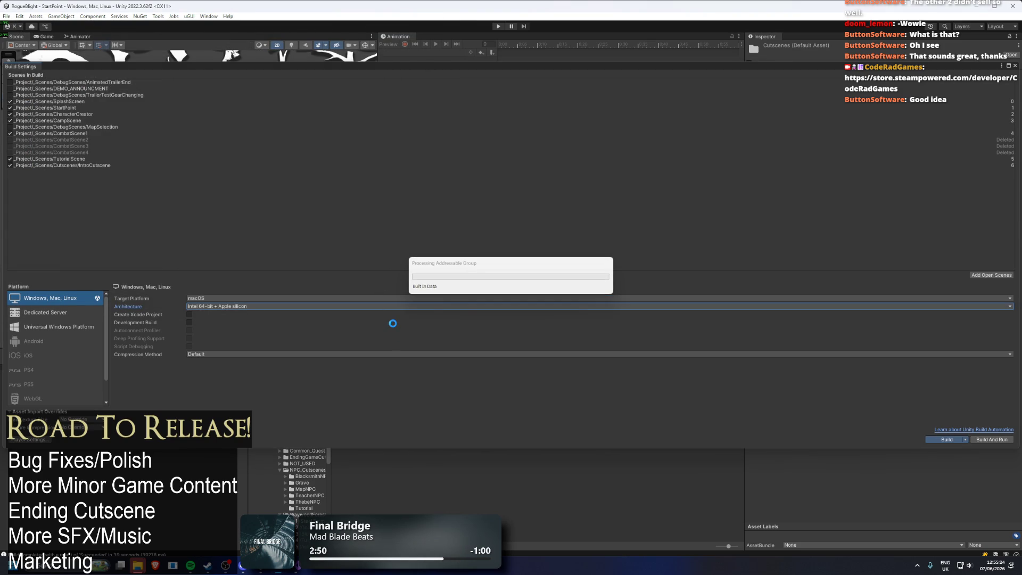
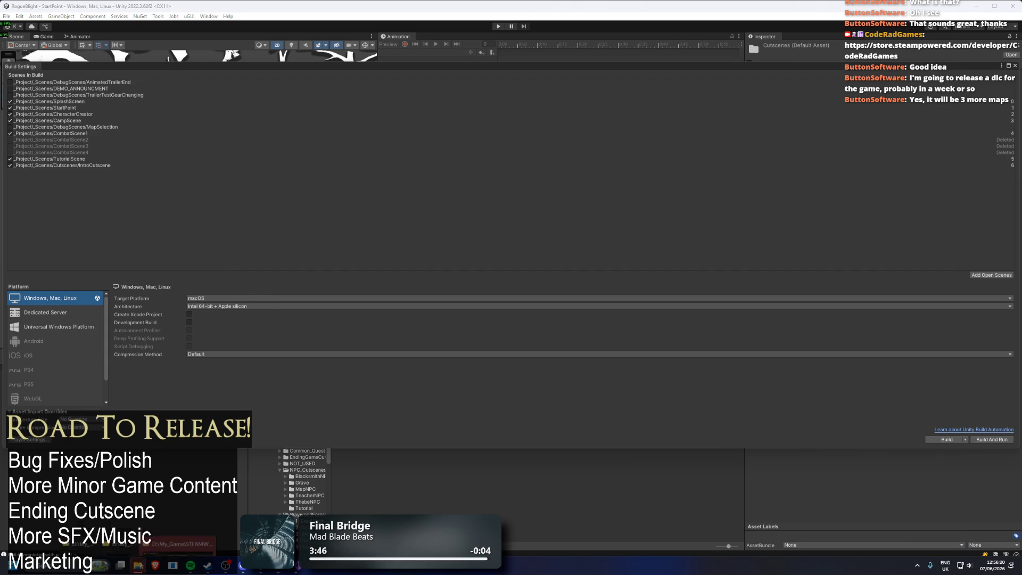
# - Switch the Build Settings target platform from macOS to Windows, Intel 64-bit
pyautogui.click(219, 302)
pyautogui.click(218, 307)
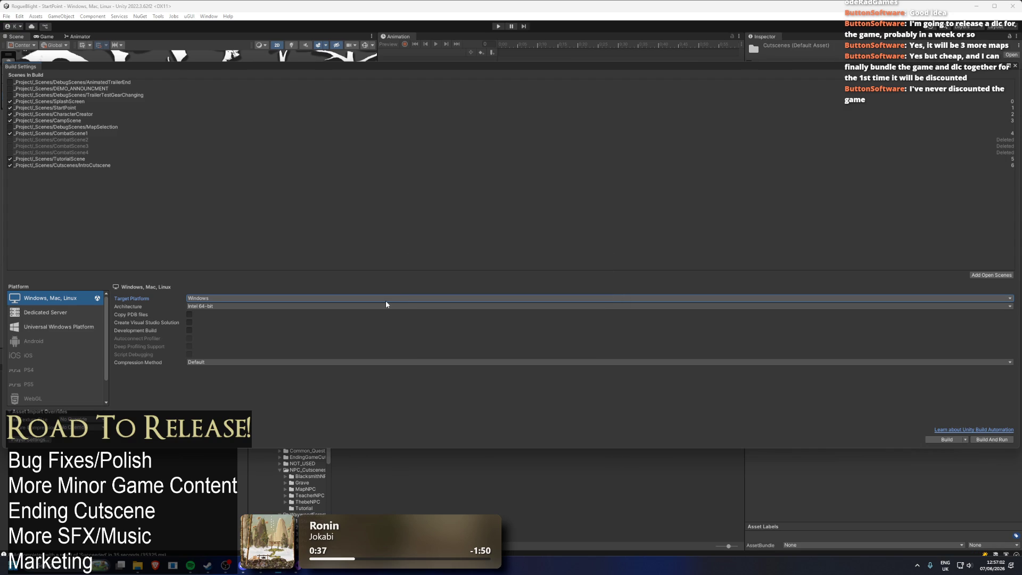
# - Build the Windows player into the windows_content folder, producing RogueBlightDemo.exe
pyautogui.click(195, 307)
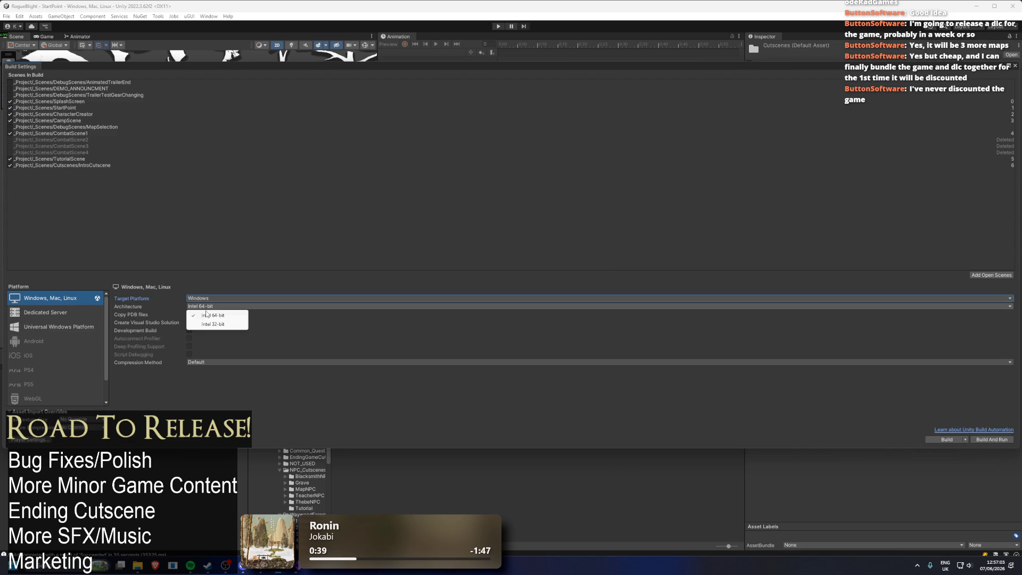
pyautogui.click(304, 328)
pyautogui.click(946, 439)
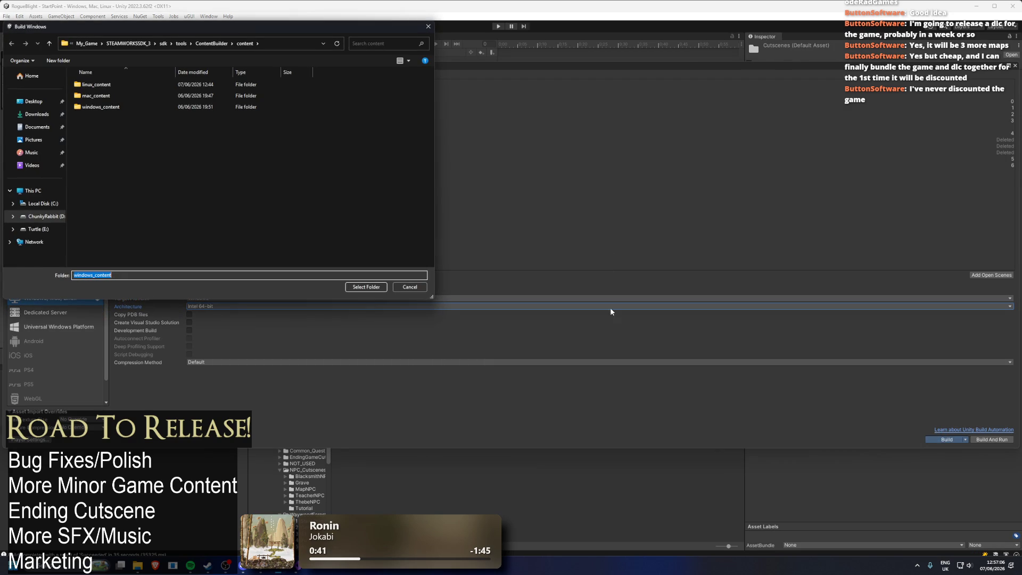
pyautogui.click(97, 107)
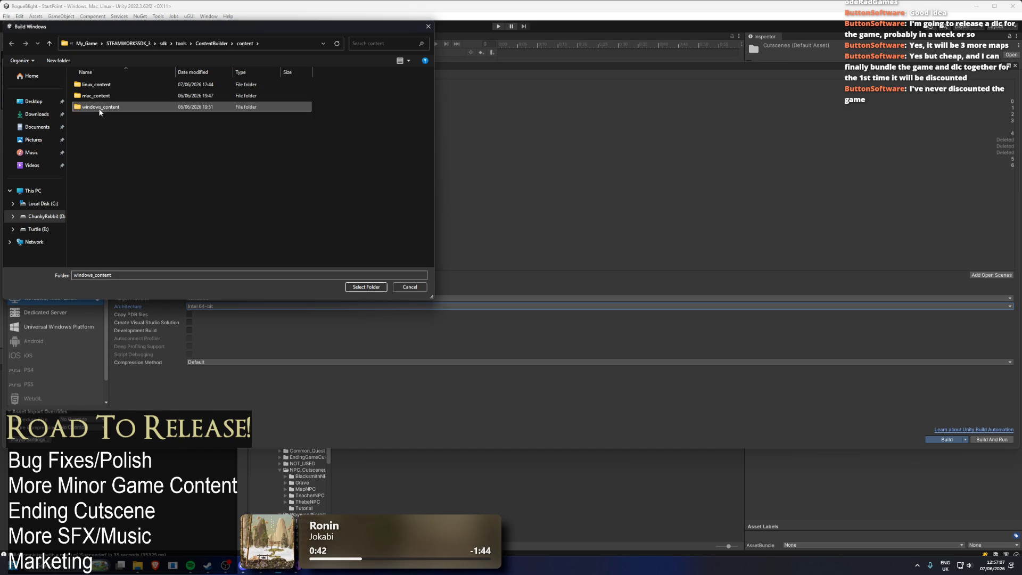
pyautogui.click(372, 289)
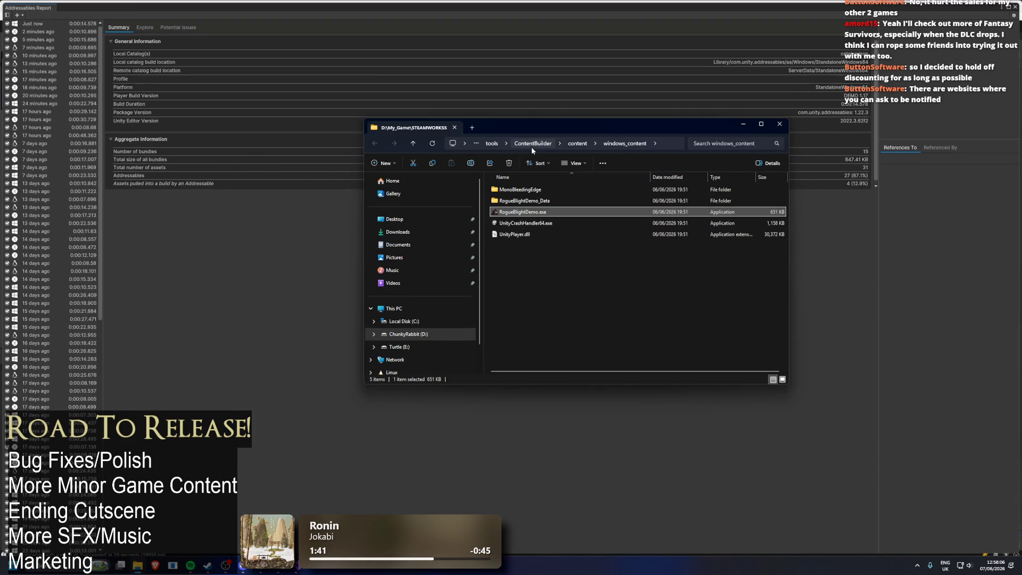
# - Inspect the linux_content and mac_content folders, then go up to ContentBuilder
pyautogui.click(577, 143)
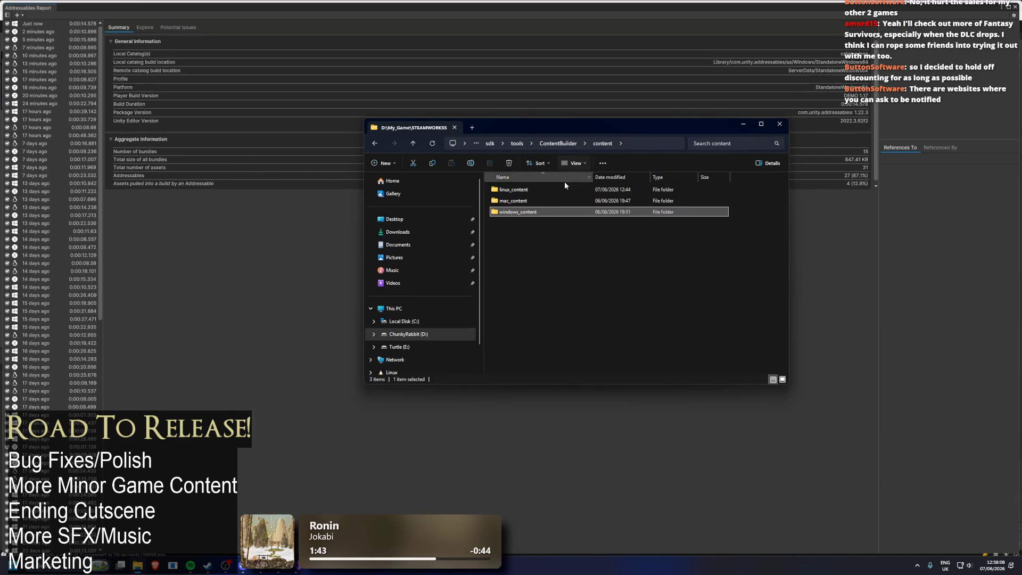
pyautogui.doubleClick(547, 190)
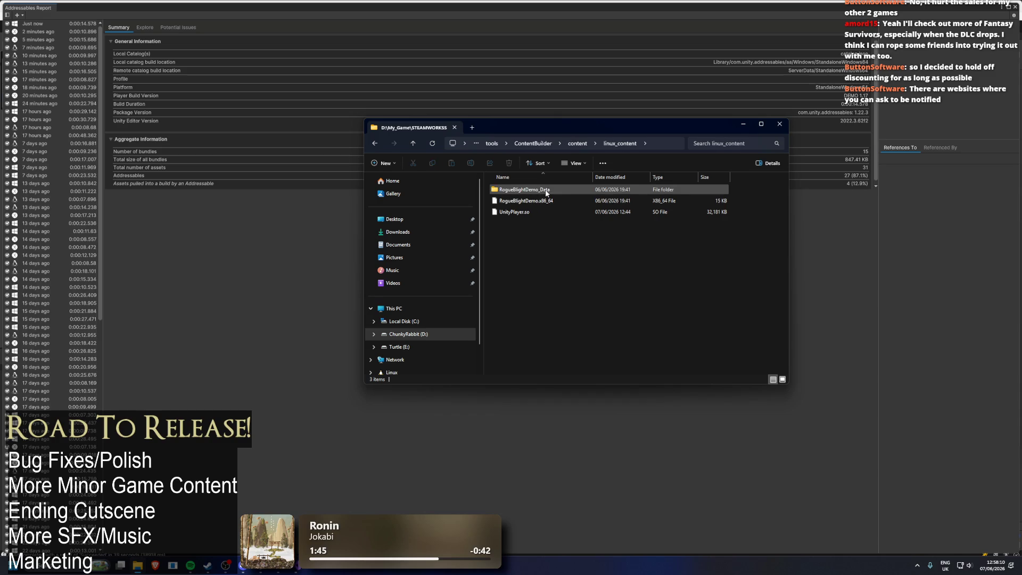
pyautogui.hotkey('alt', 'Left')
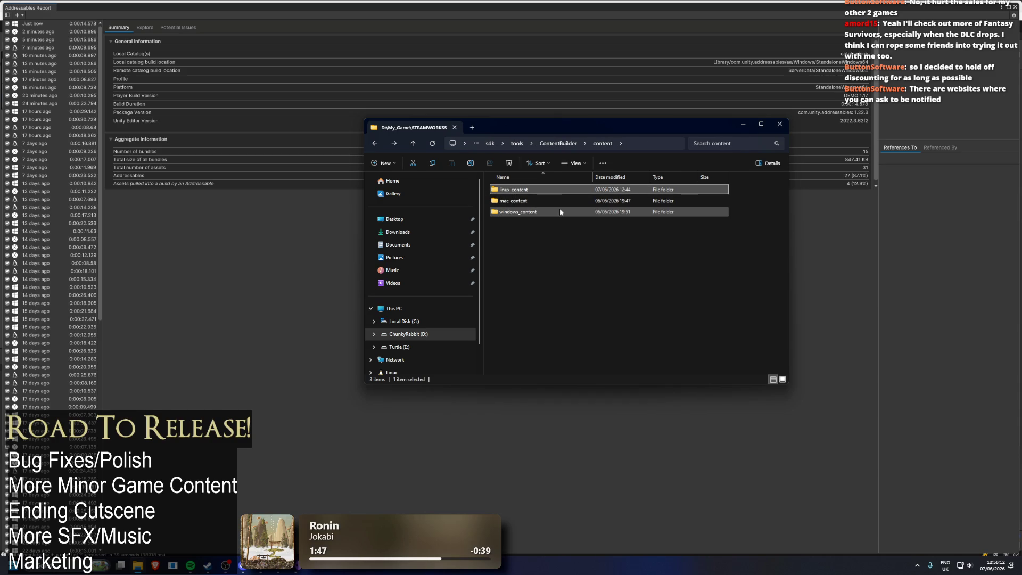
pyautogui.doubleClick(517, 192)
pyautogui.hotkey('alt', 'Left')
pyautogui.doubleClick(530, 200)
pyautogui.hotkey('alt', 'Left')
pyautogui.moveTo(591, 283); pyautogui.dragTo(467, 165)
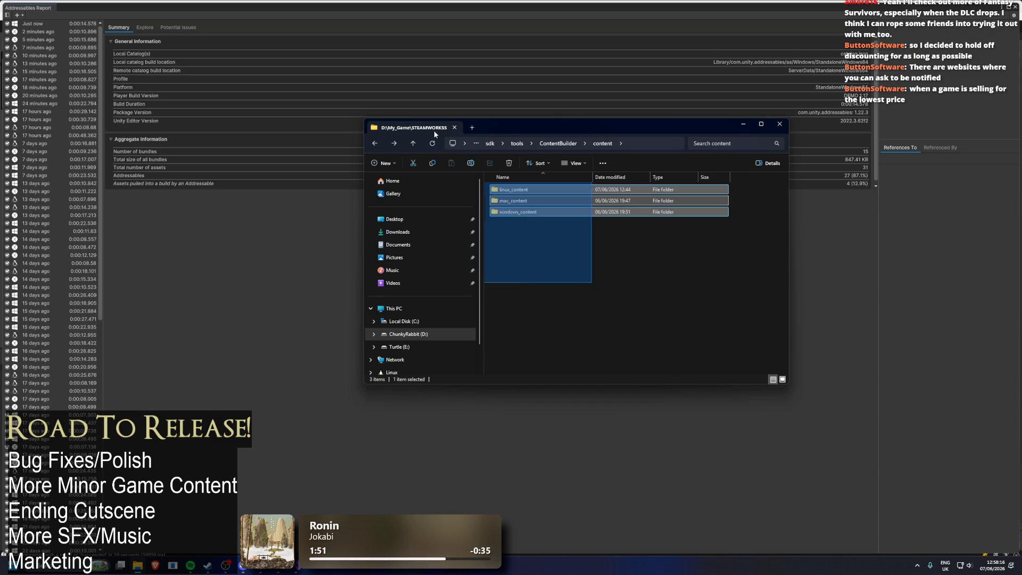
pyautogui.click(555, 144)
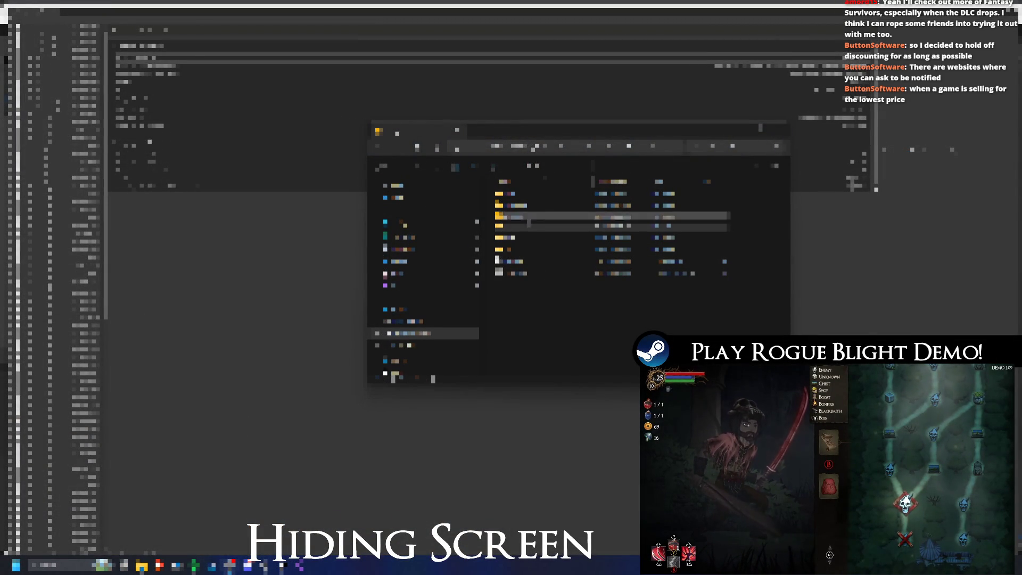
# - Go up to a higher folder in the path and launch the upload tool there
pyautogui.click(585, 146)
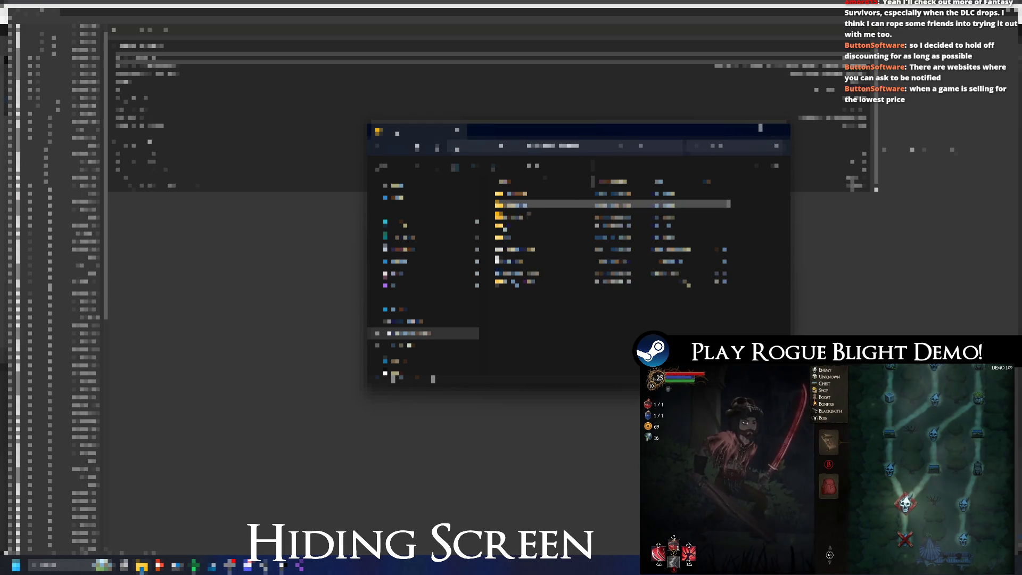
pyautogui.doubleClick(527, 277)
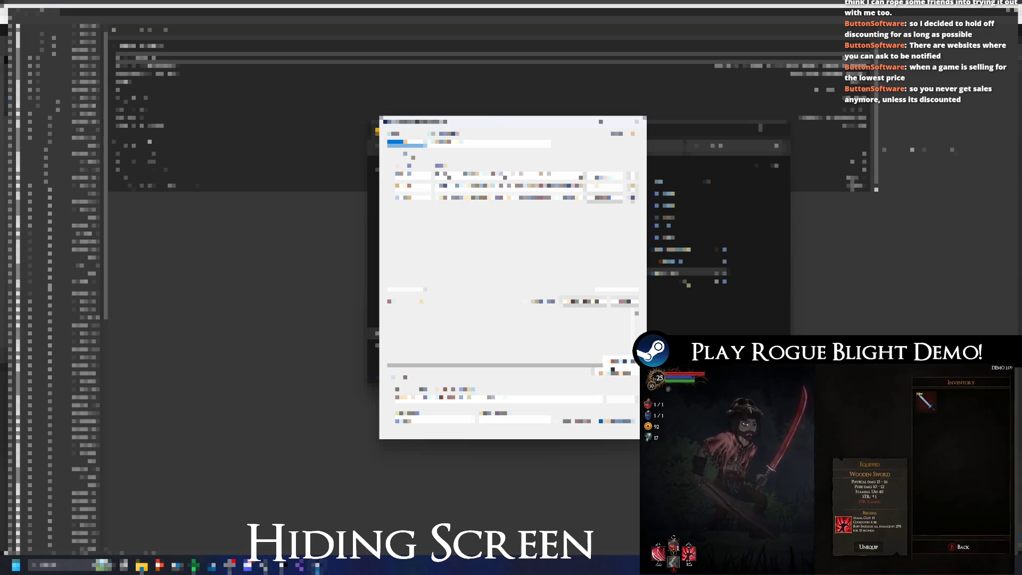
# - Select the second entry in the tool's list and run its job
pyautogui.click(508, 187)
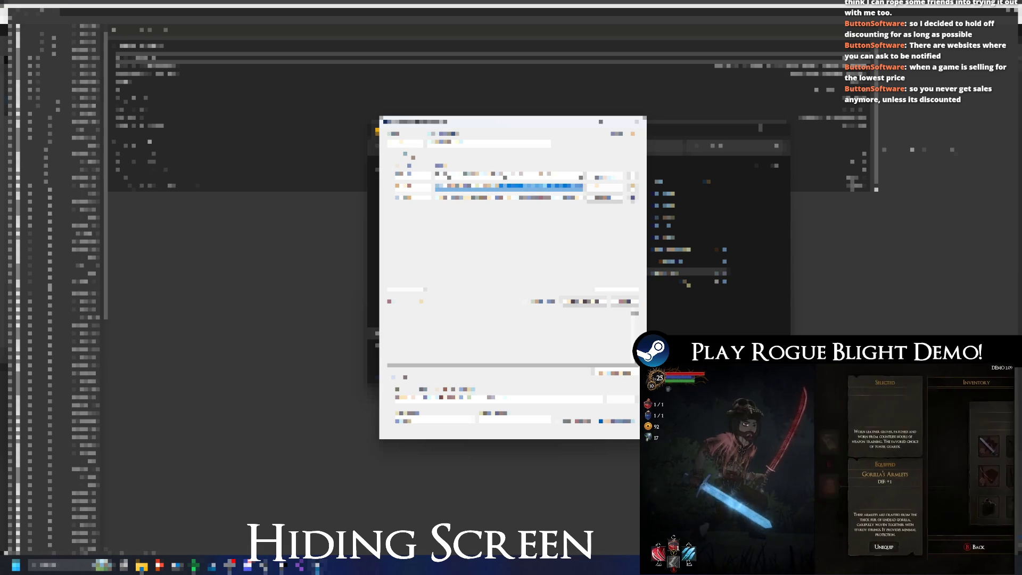
pyautogui.click(461, 141)
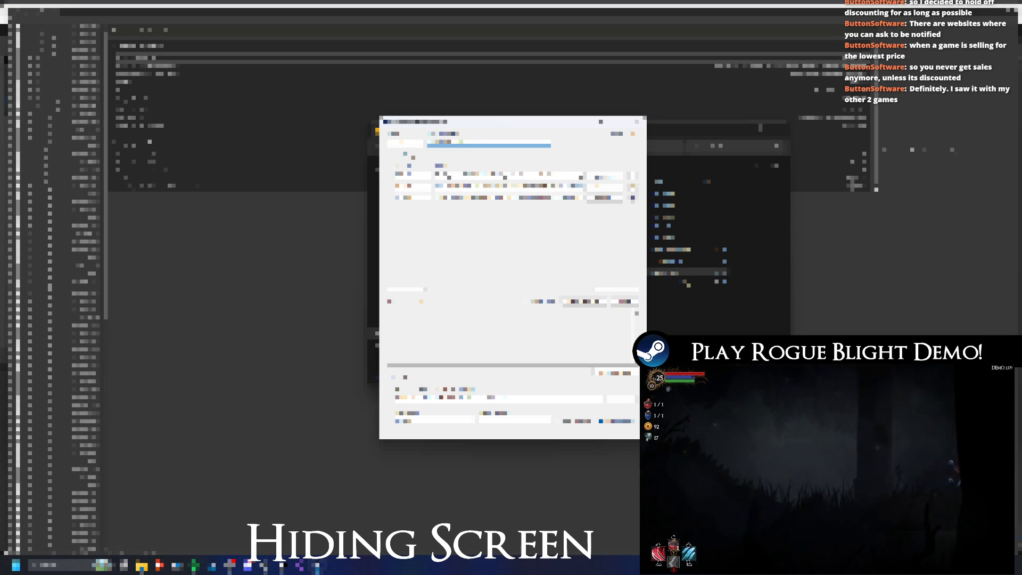
pyautogui.click(624, 301)
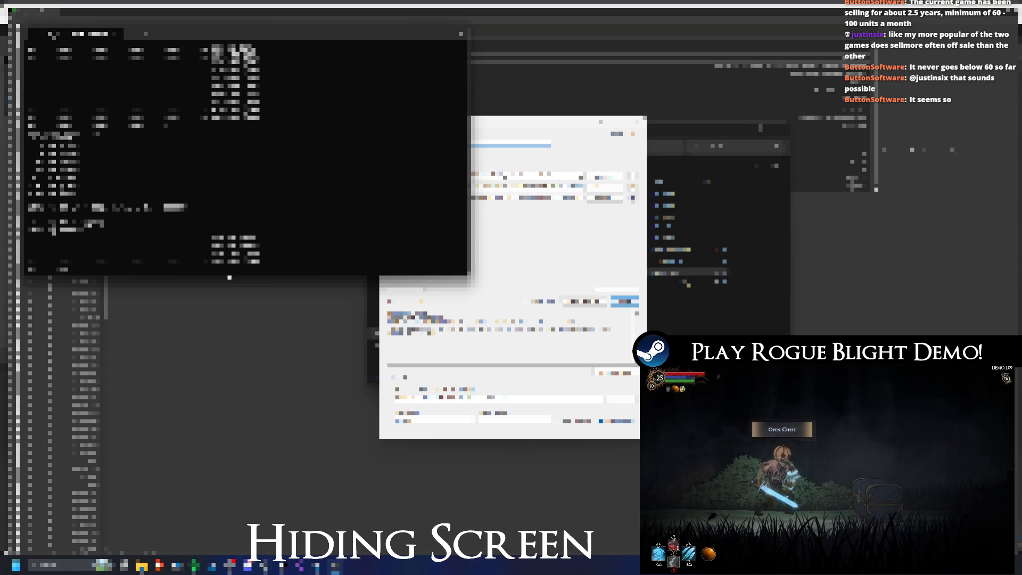
# - Make the console window taller while its run finishes
pyautogui.moveTo(217, 275); pyautogui.dragTo(182, 466)
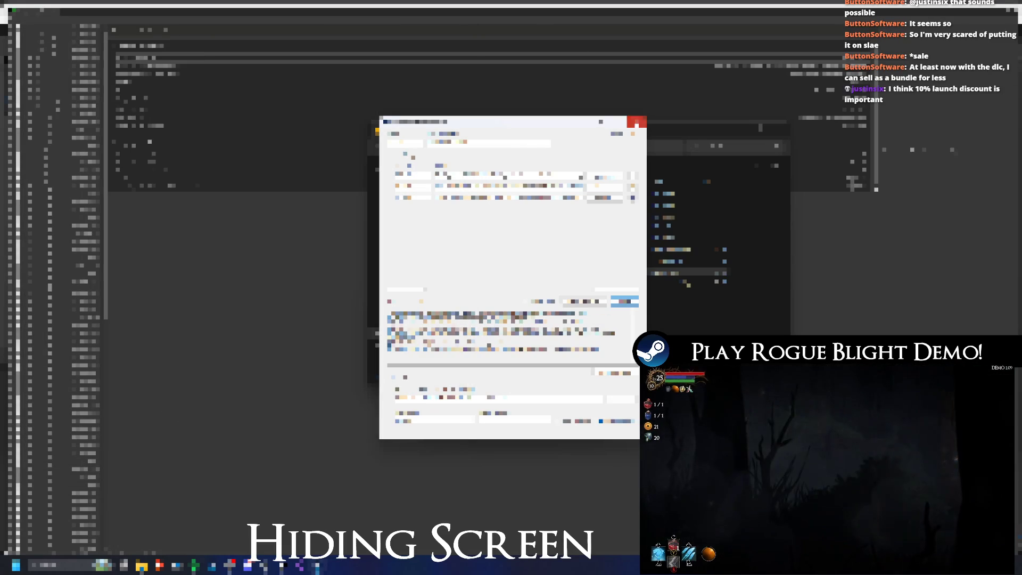
# - Close the tool window and launch Chrome from the Start menu
pyautogui.press('Return')
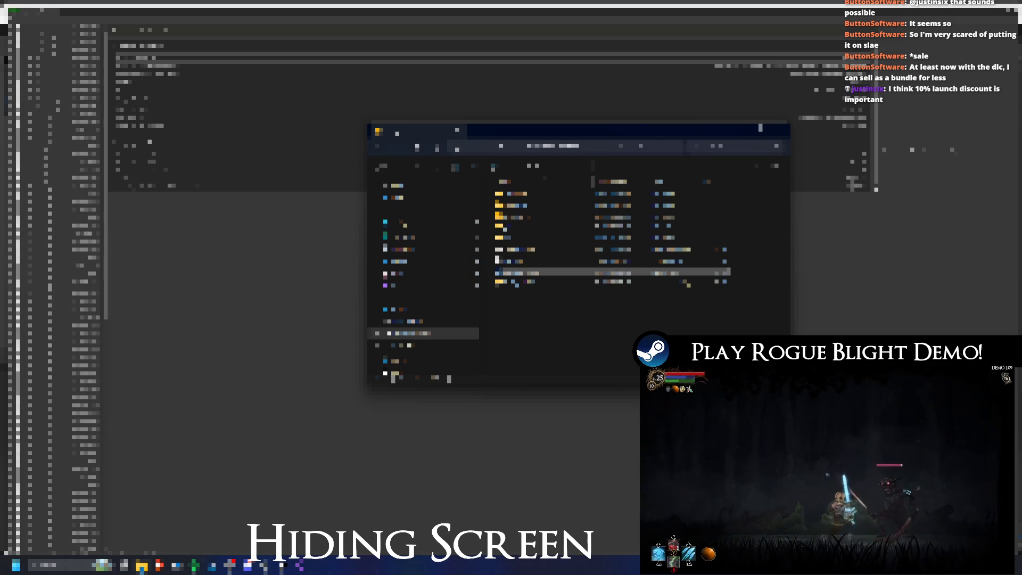
pyautogui.press('super')
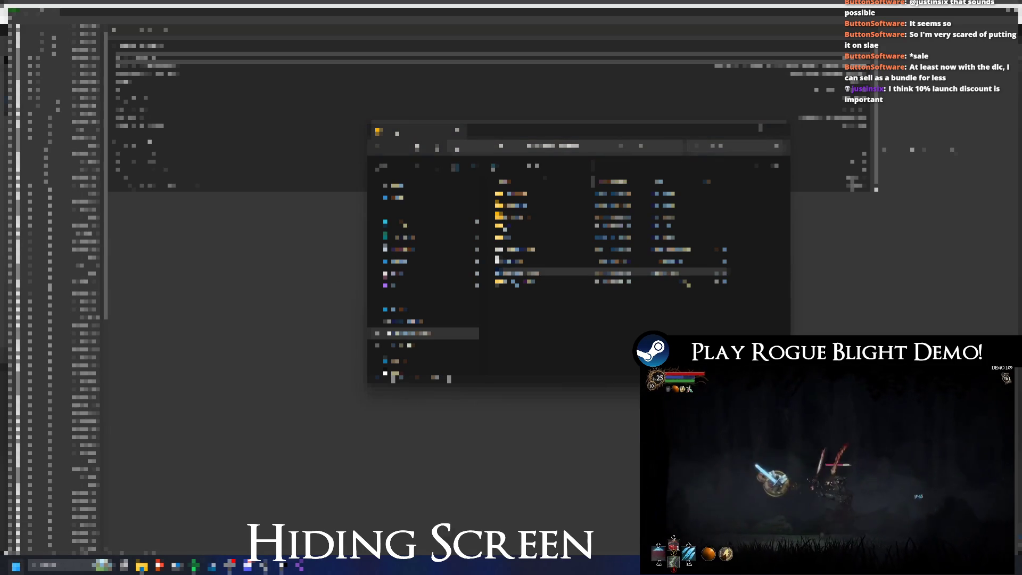
pyautogui.click(157, 358)
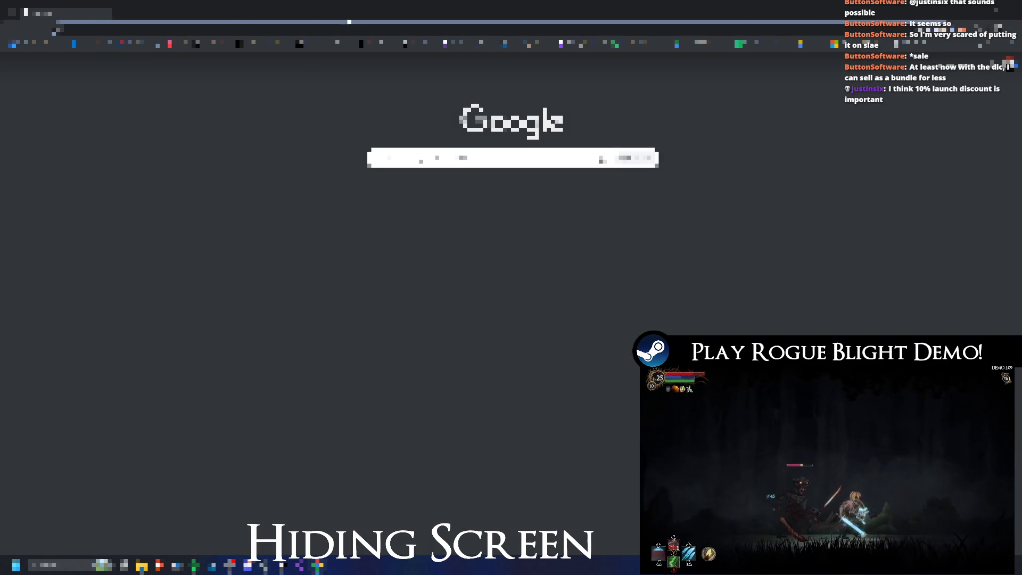
# - Load the Familia SteamDB page, then open the Steam store page in a new tab
pyautogui.click(326, 26)
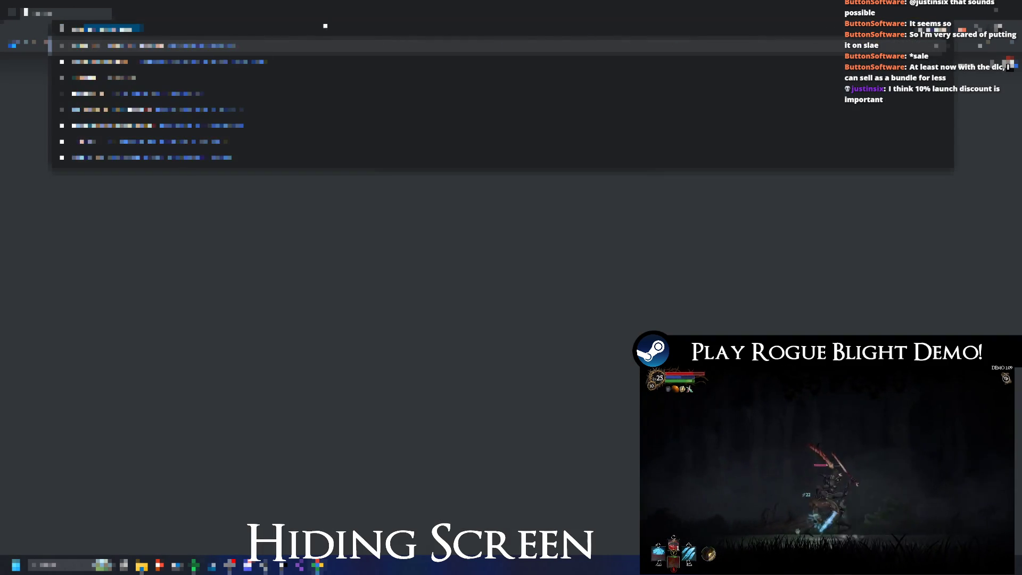
pyautogui.press('Return')
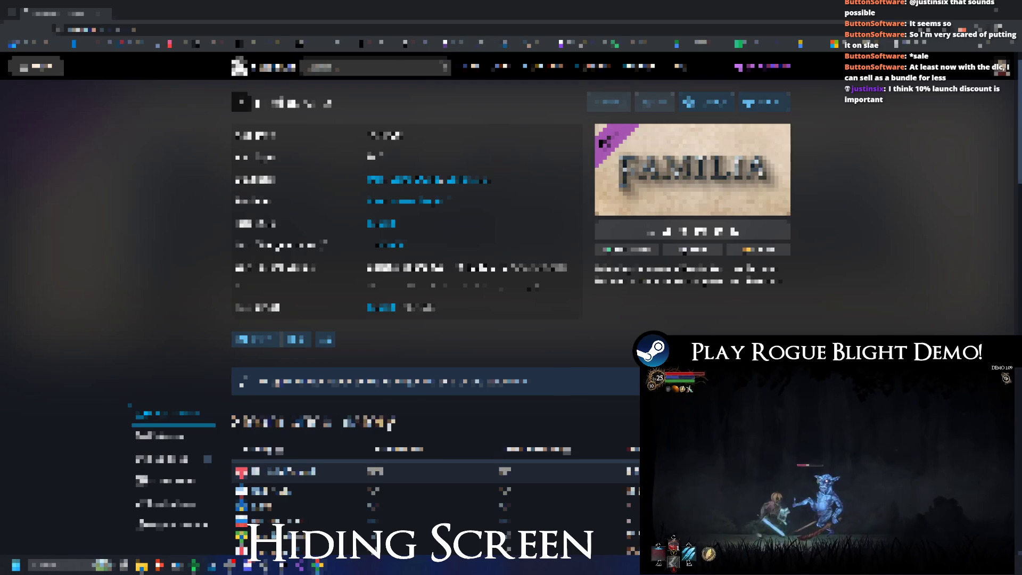
pyautogui.hotkey('ctrl', 't')
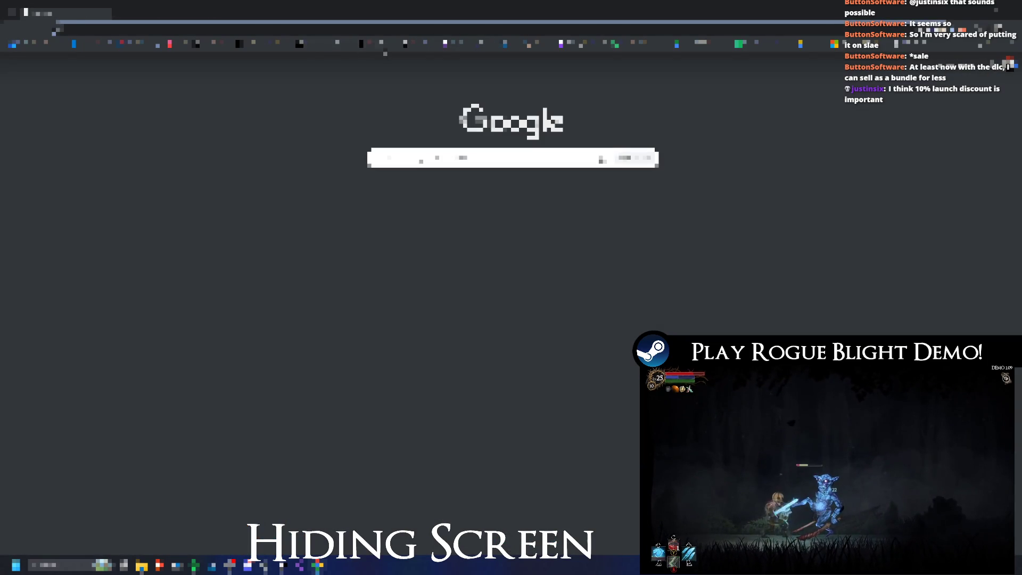
pyautogui.press('Return')
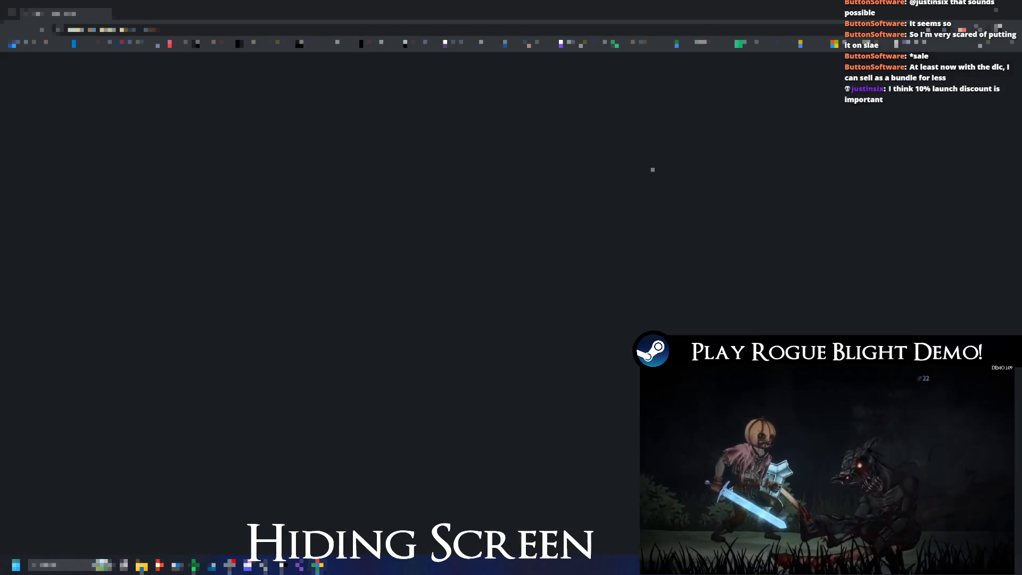
pyautogui.click(423, 364)
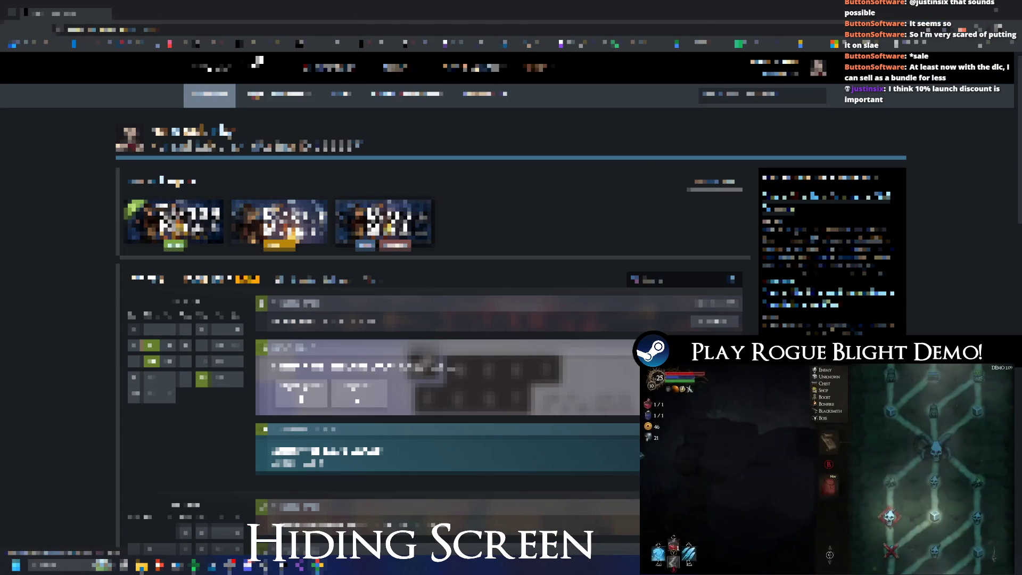
pyautogui.scroll(-2, 433, 294)
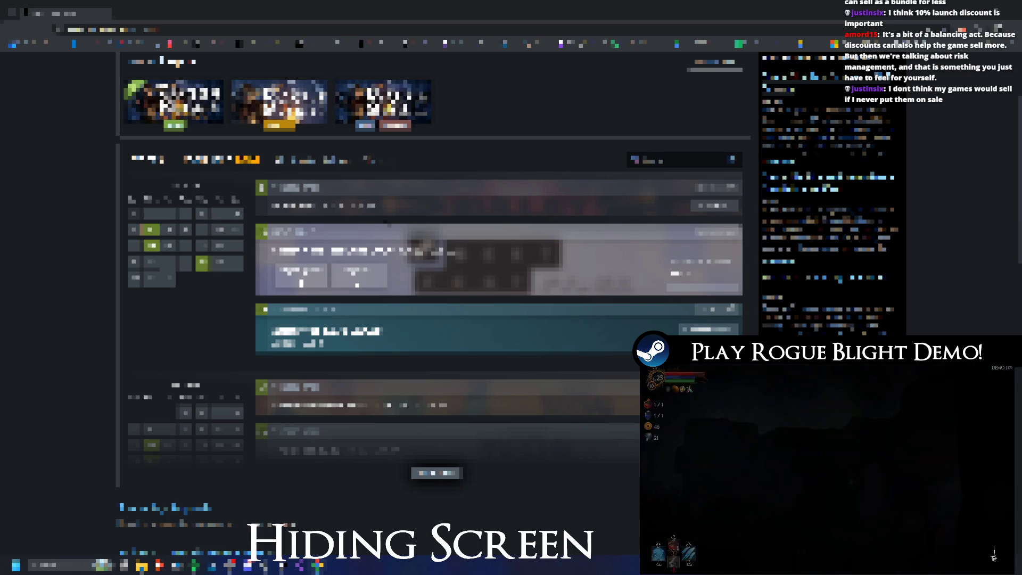
pyautogui.scroll(-8, 434, 266)
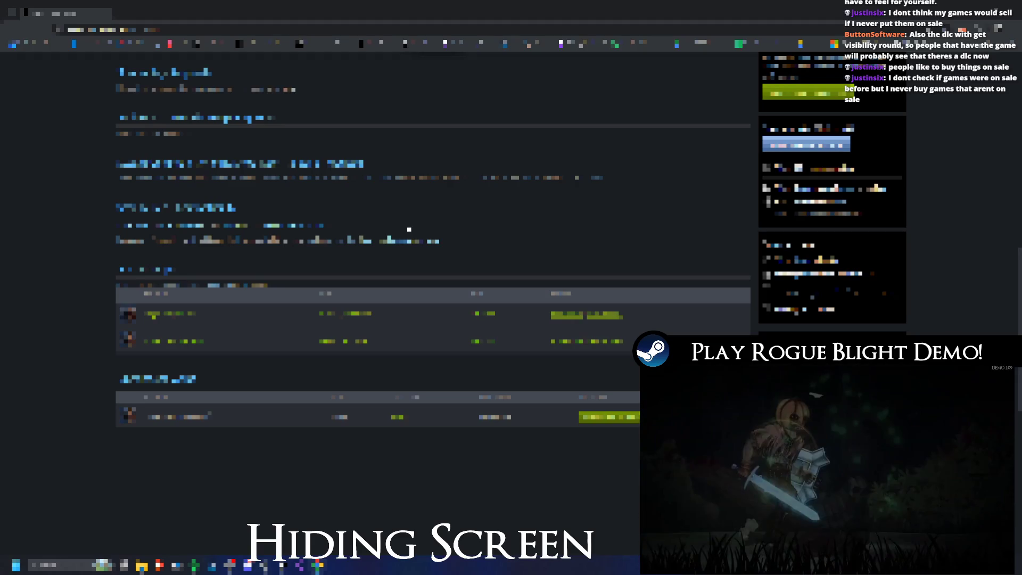
pyautogui.scroll(-5, 409, 230)
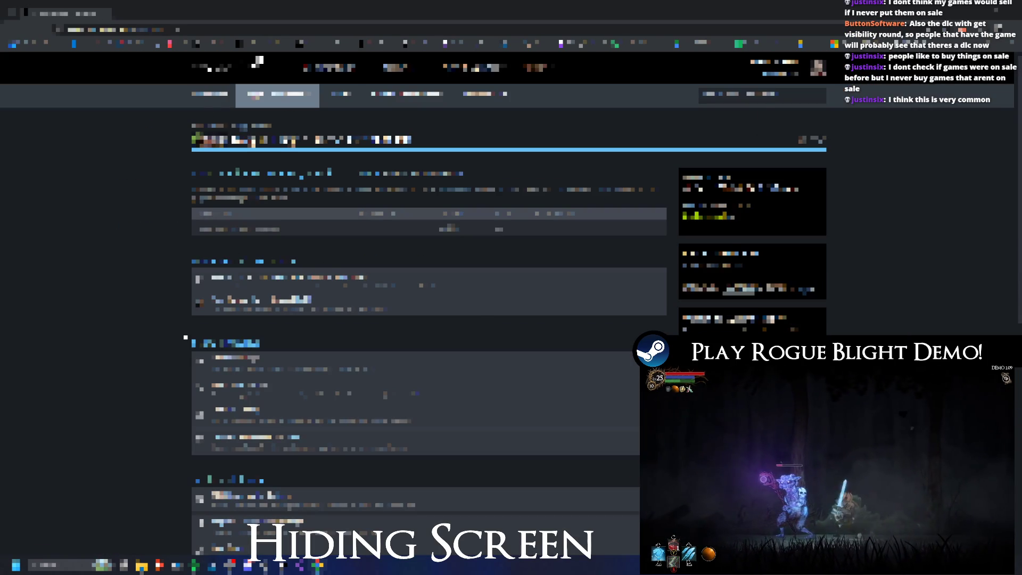
pyautogui.scroll(-3, 162, 341)
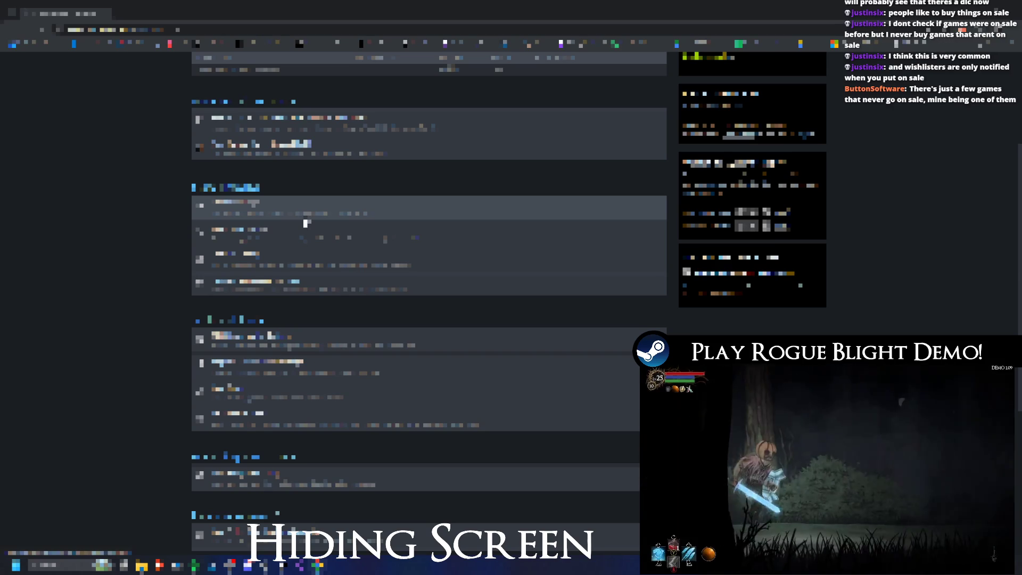
pyautogui.click(305, 219)
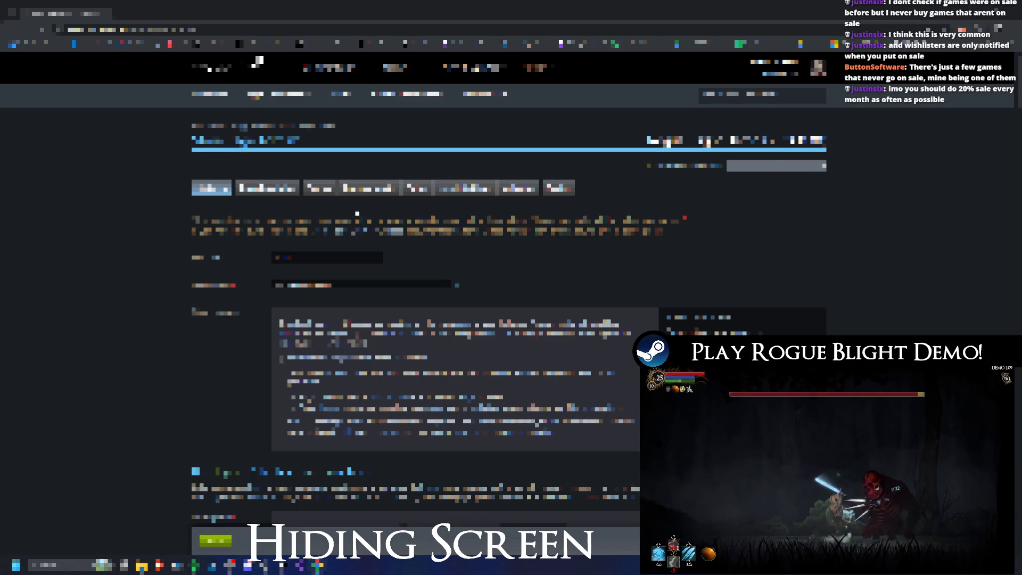
# - Return to the Steamworks list, open the game's detail page and switch to another admin section
pyautogui.hotkey('alt', 'Left')
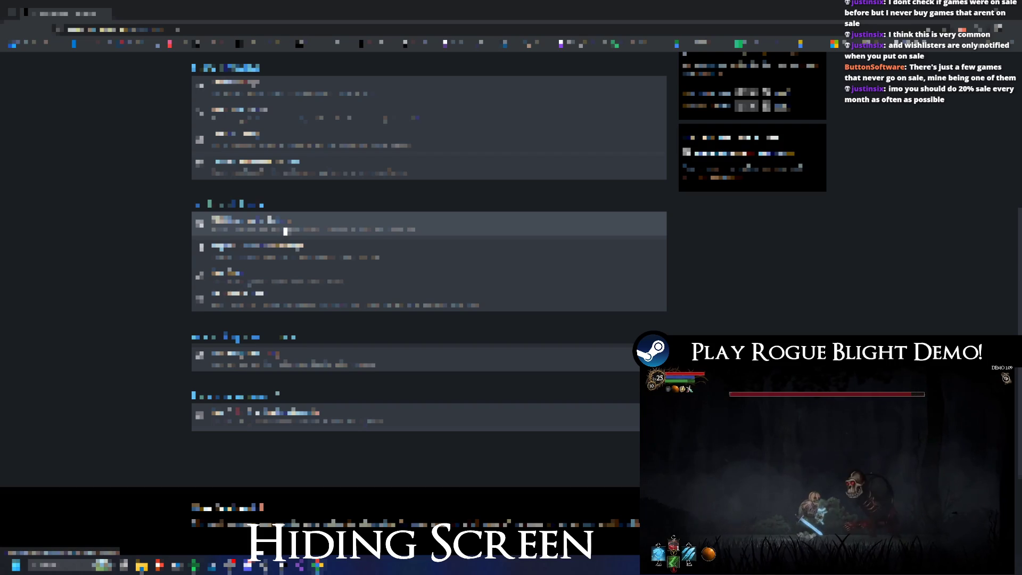
pyautogui.scroll(2, 289, 235)
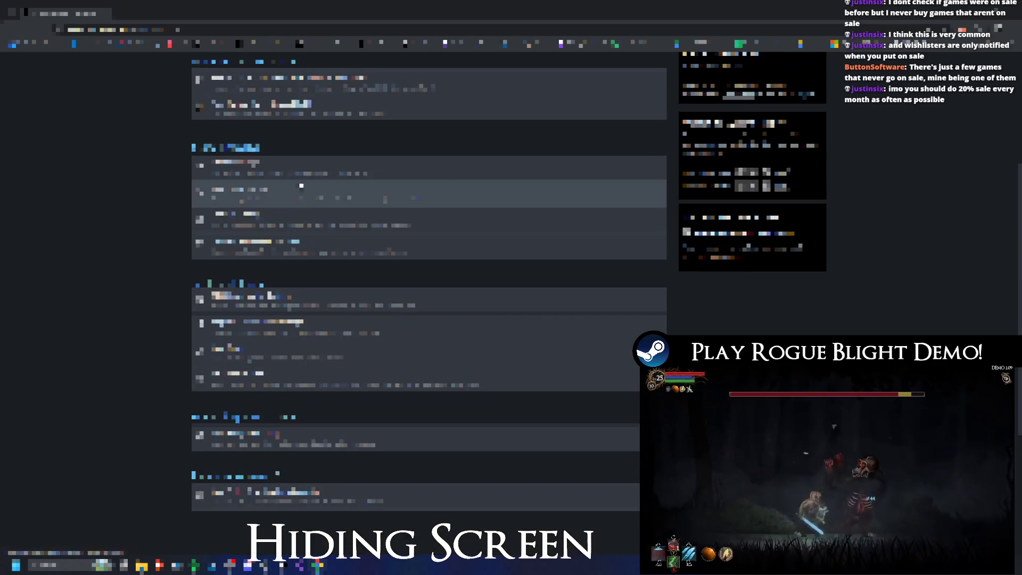
pyautogui.click(546, 303)
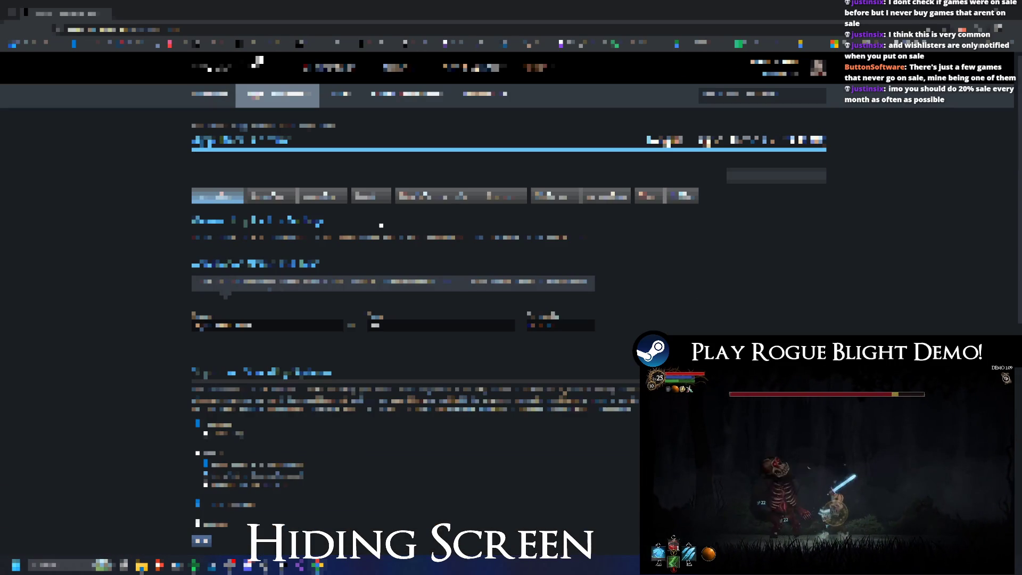
pyautogui.click(268, 223)
pyautogui.scroll(-3, 492, 232)
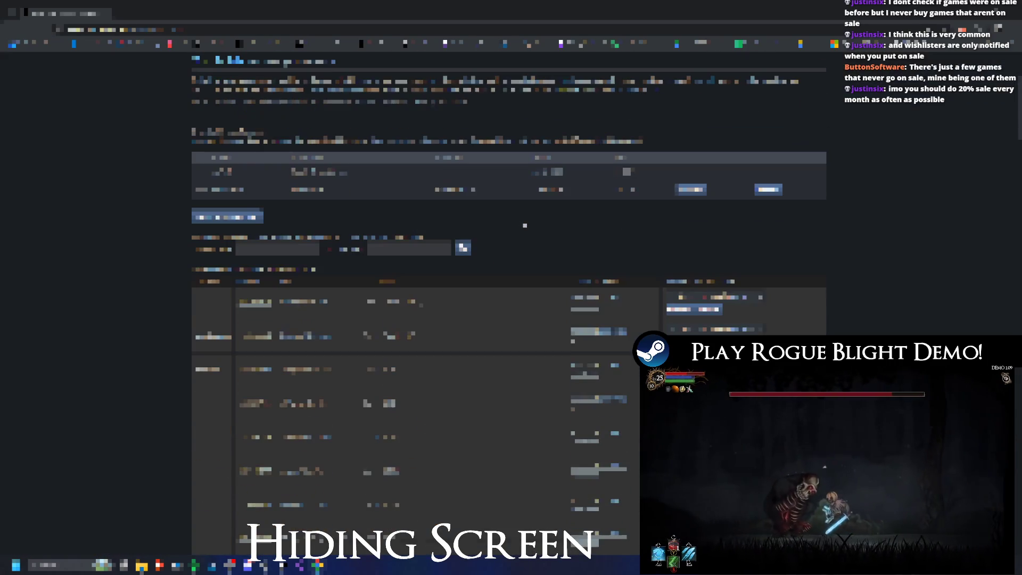
# - Set a new right-column dropdown value, then submit 'ast' on the next page and confirm
pyautogui.click(695, 309)
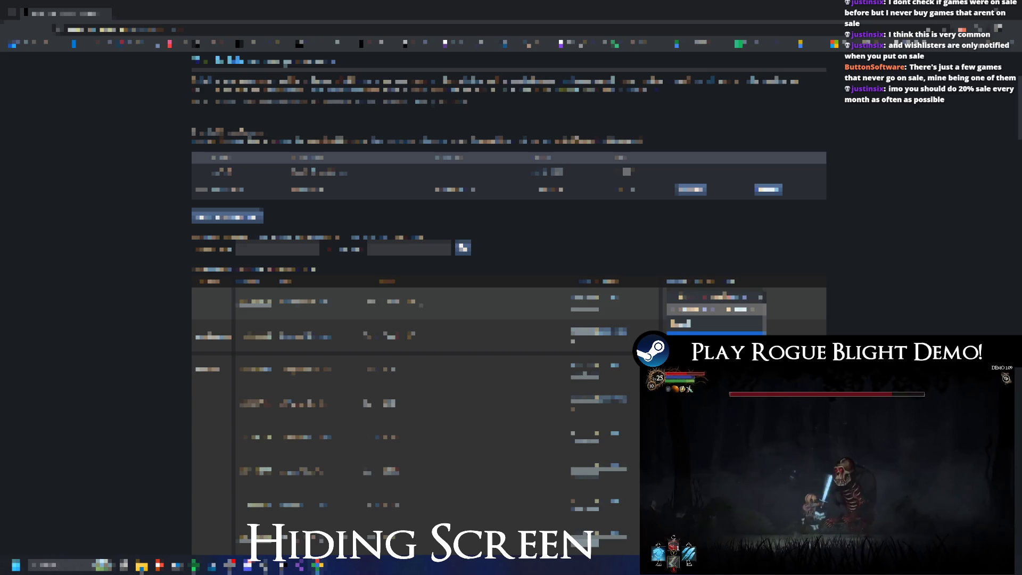
pyautogui.click(692, 314)
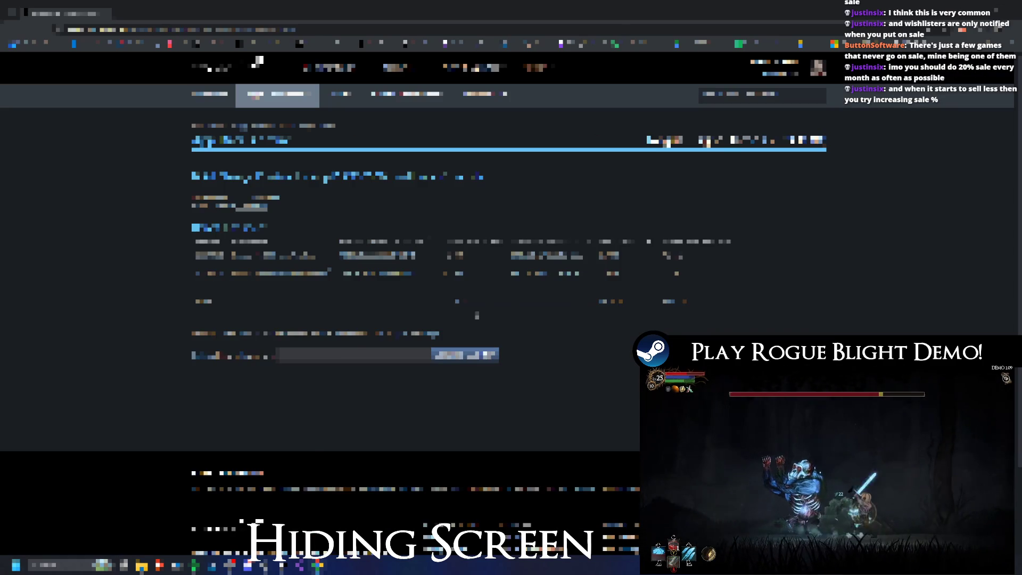
pyautogui.click(353, 352)
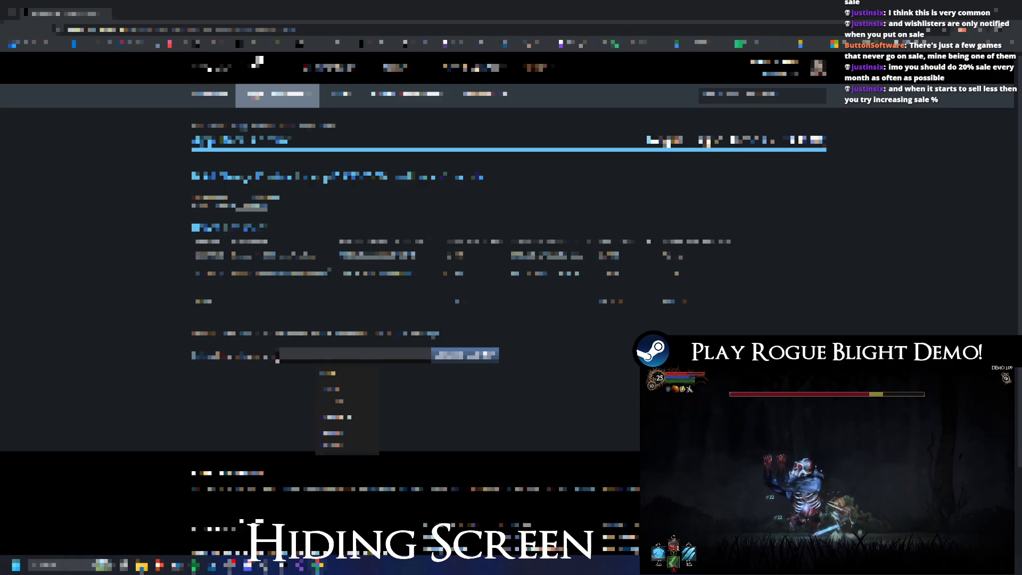
pyautogui.write('a')
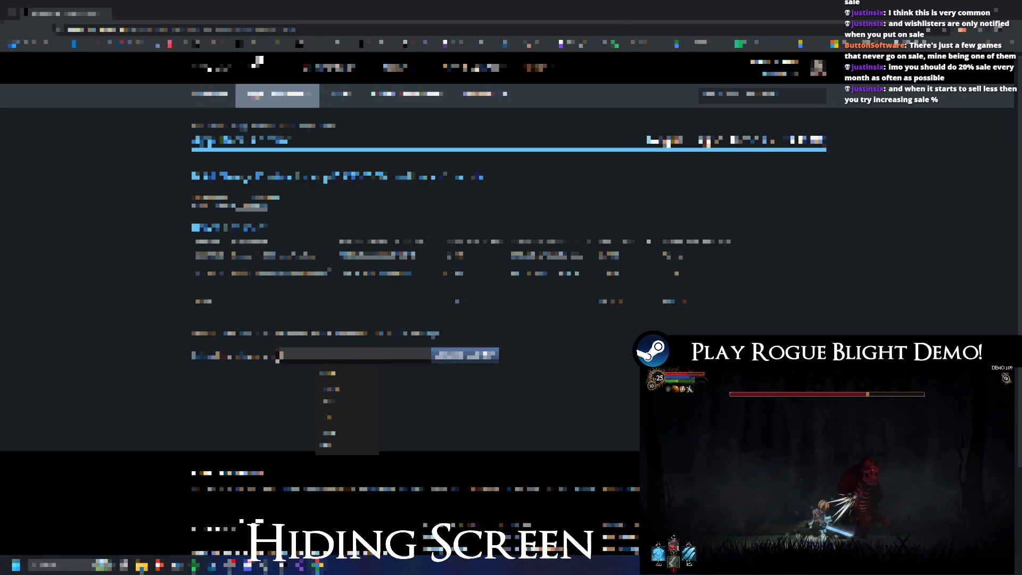
pyautogui.write('st')
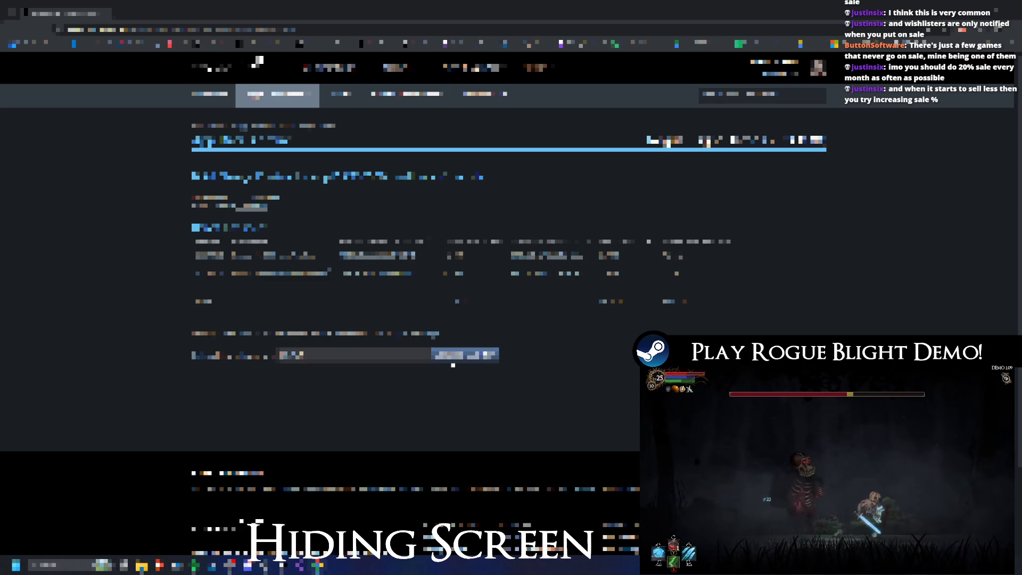
pyautogui.click(457, 360)
pyautogui.click(543, 83)
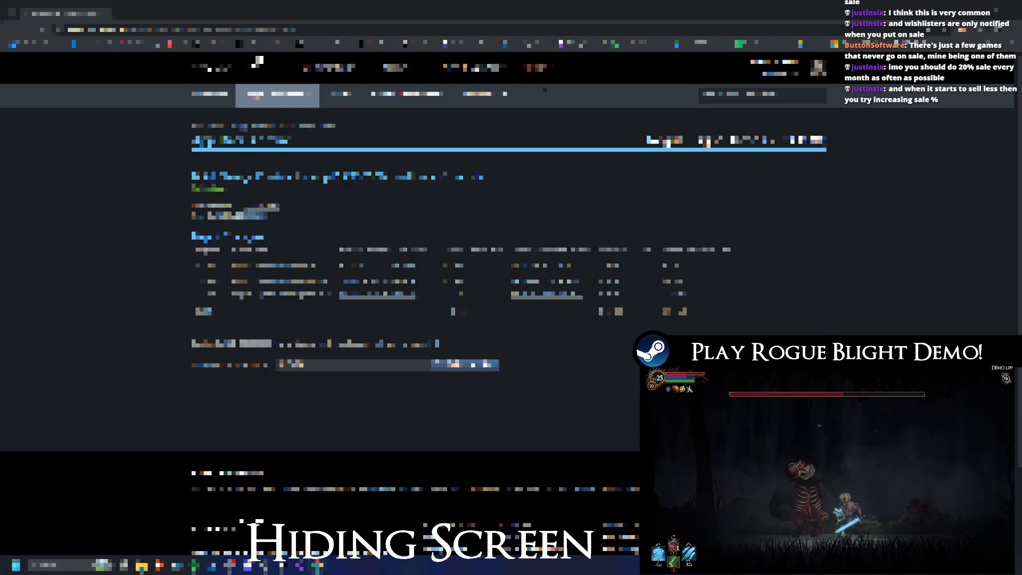
pyautogui.scroll(-4, 508, 319)
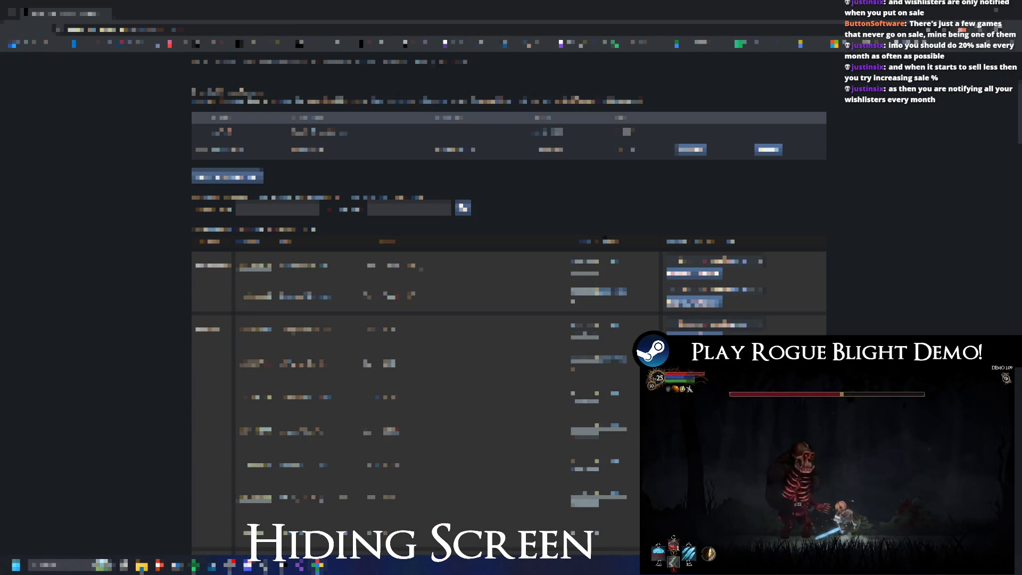
pyautogui.hotkey('alt', 'Tab')
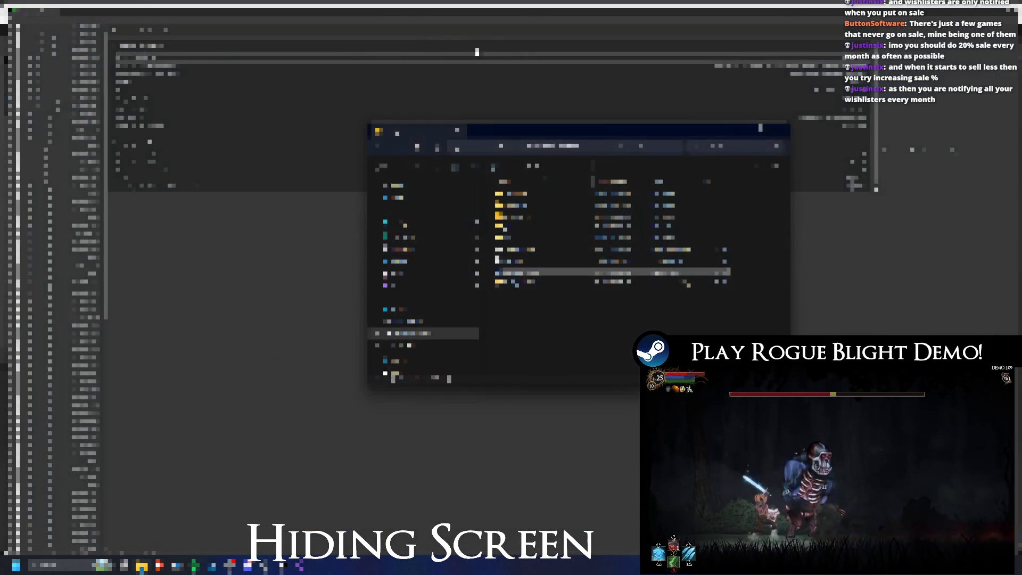
pyautogui.press('Escape')
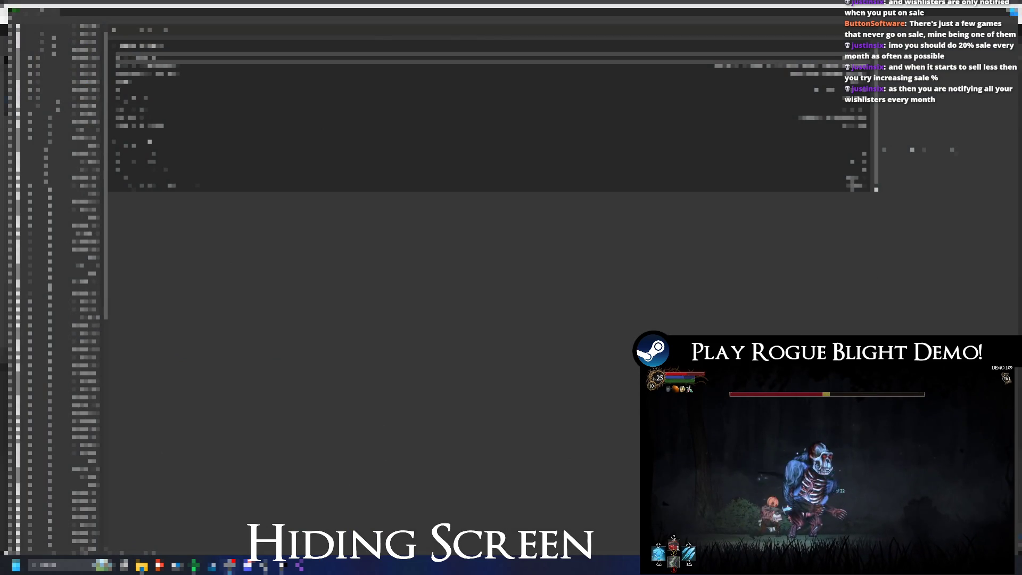
pyautogui.hotkey('alt', 'Tab')
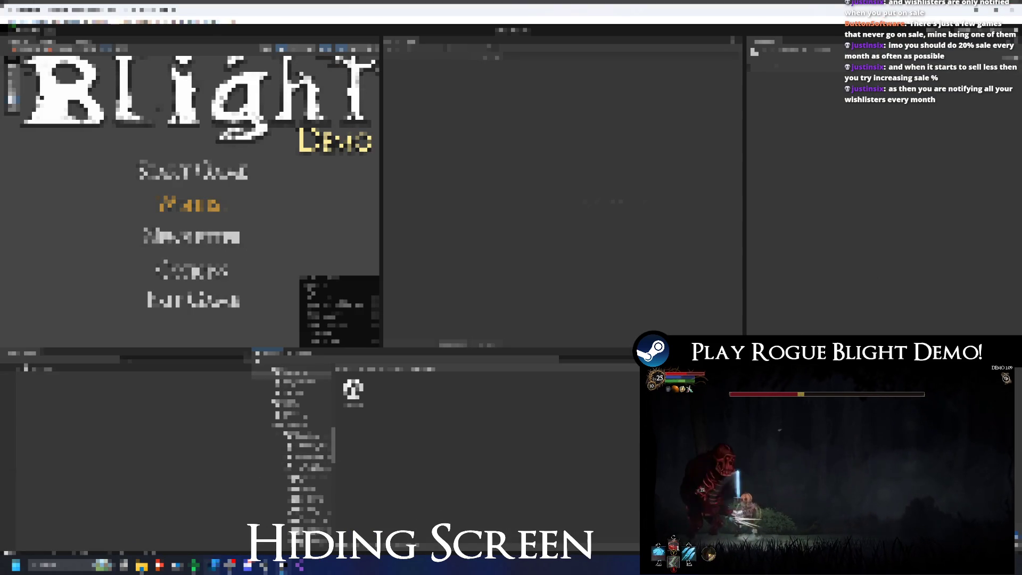
pyautogui.hotkey('alt', 'Tab')
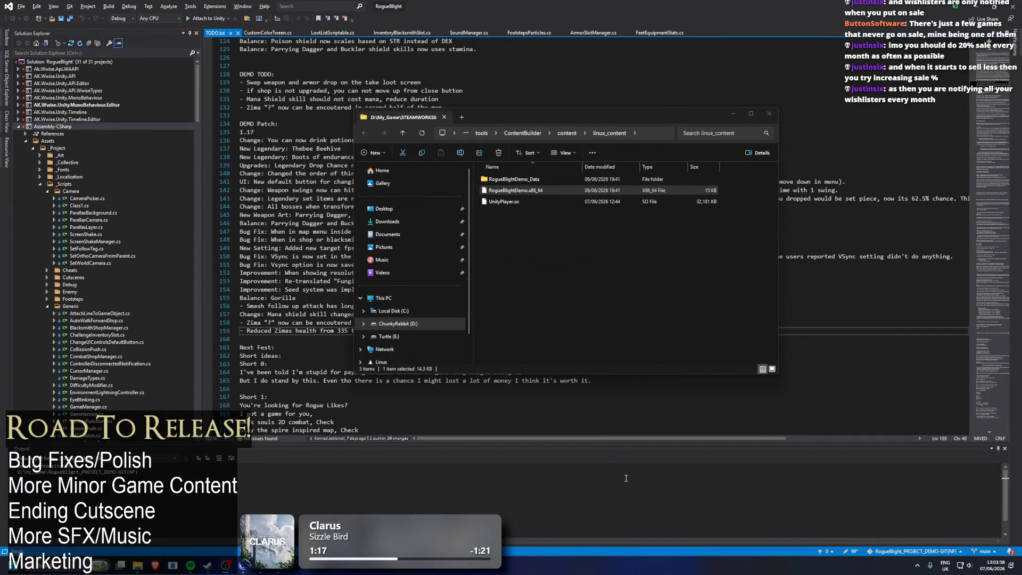
# - Exit Steam from its tray icon, close the linux_content folder window, and open the Steam library home
pyautogui.click(916, 566)
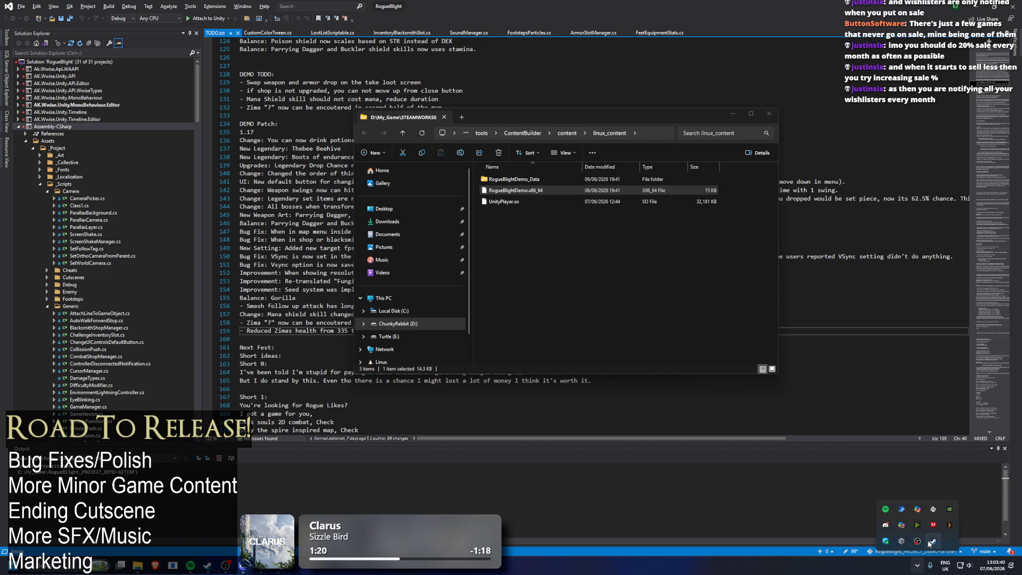
pyautogui.rightClick(930, 544)
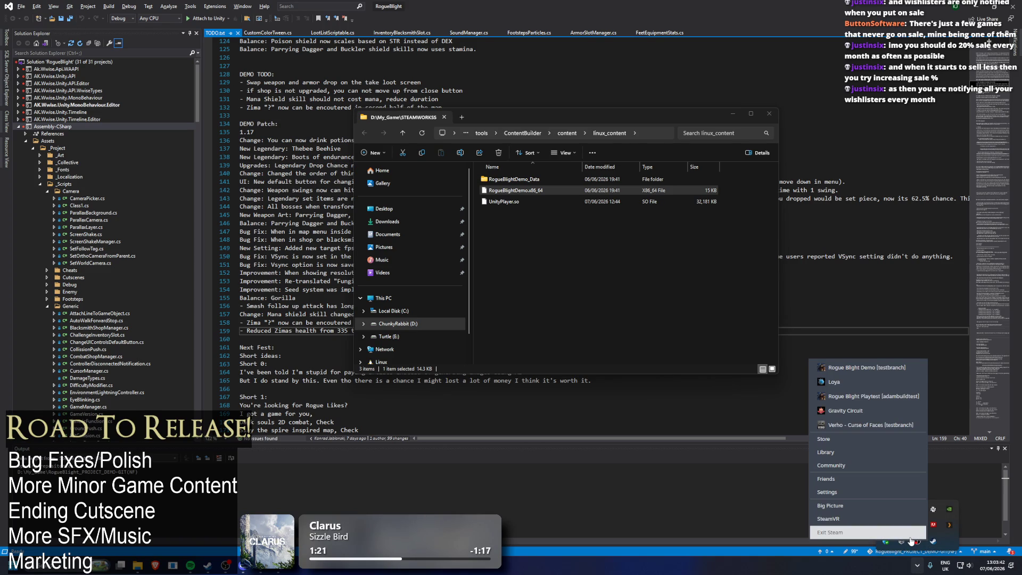
pyautogui.click(910, 532)
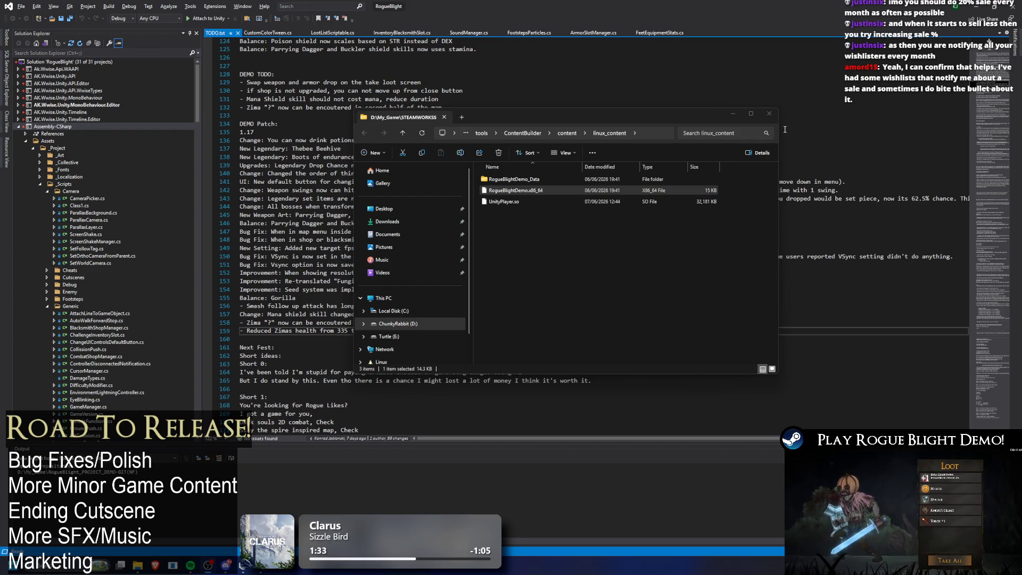
pyautogui.click(764, 114)
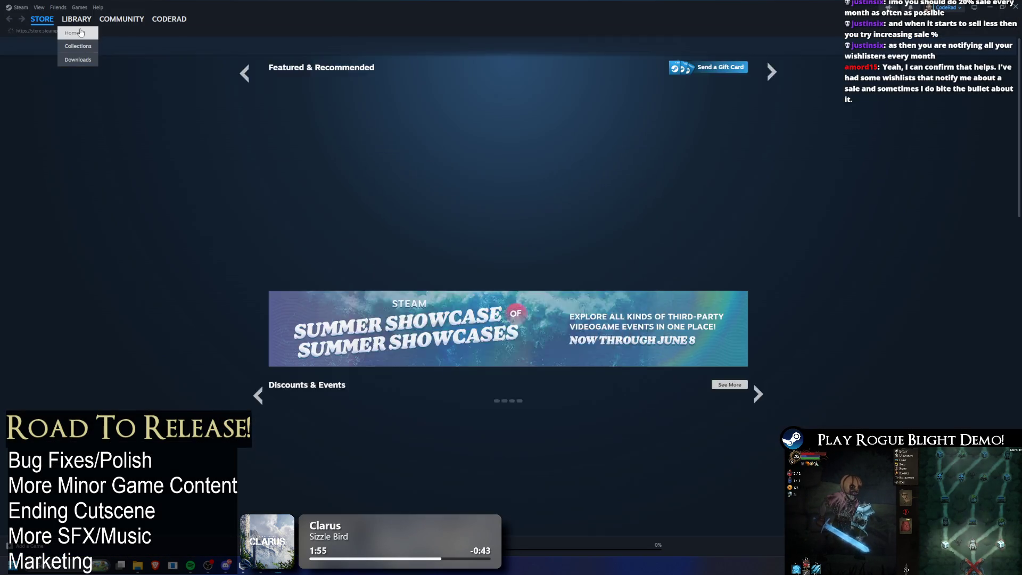
pyautogui.click(79, 41)
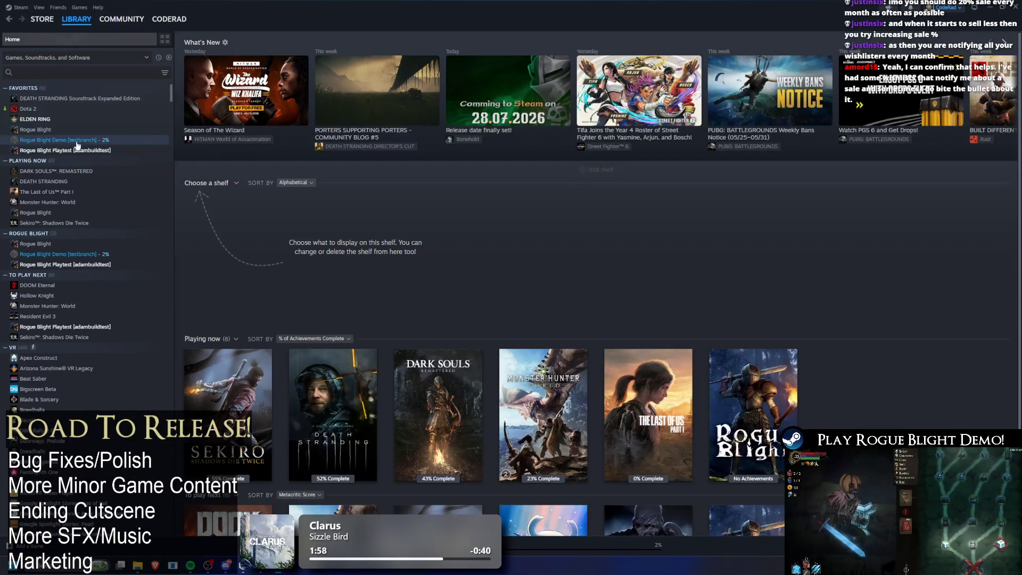
# - Check the Rogue Blight Demo test-branch update in Downloads, then launch the demo once patched
pyautogui.click(77, 142)
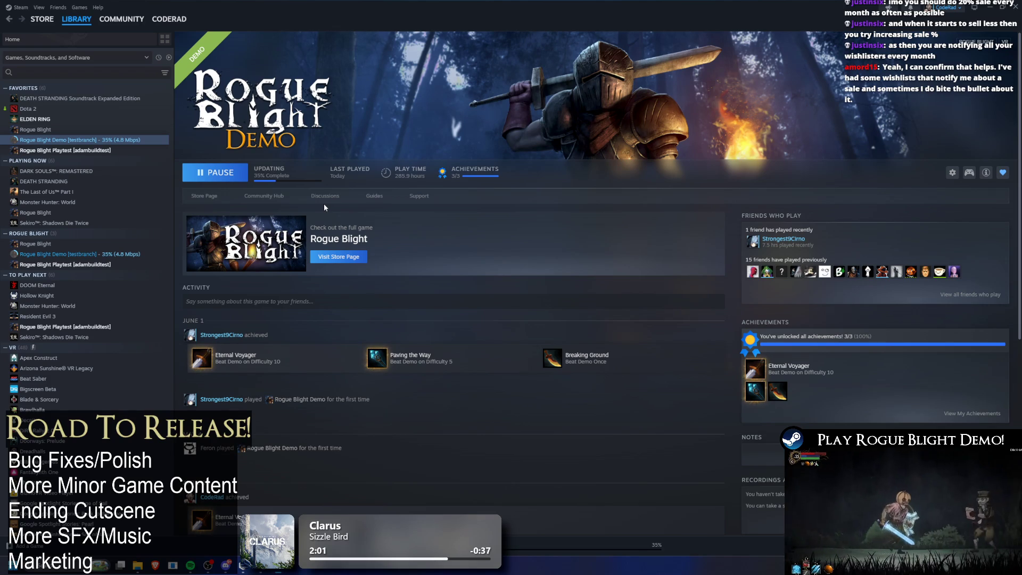
pyautogui.click(279, 173)
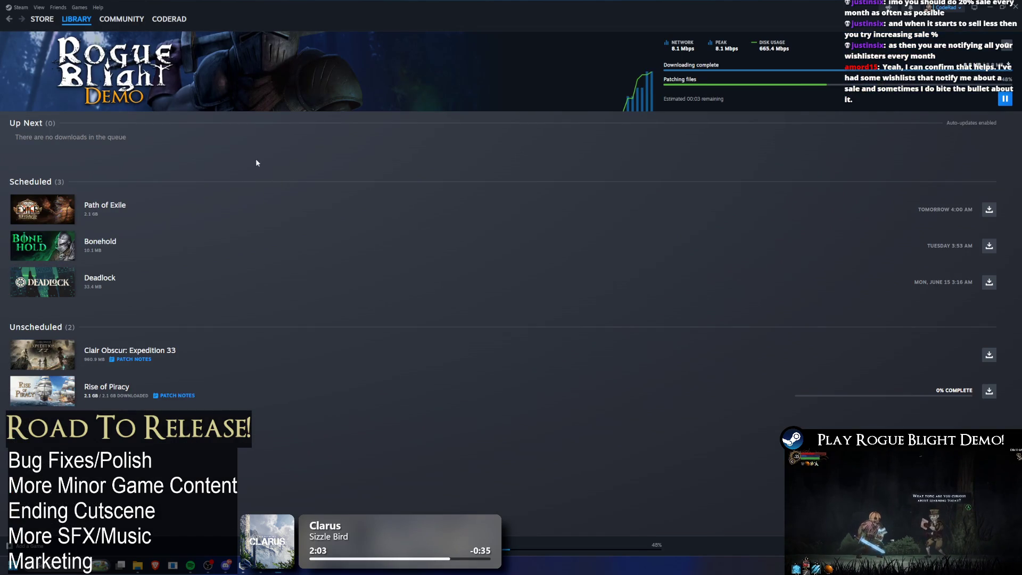
pyautogui.hotkey('alt', 'Left')
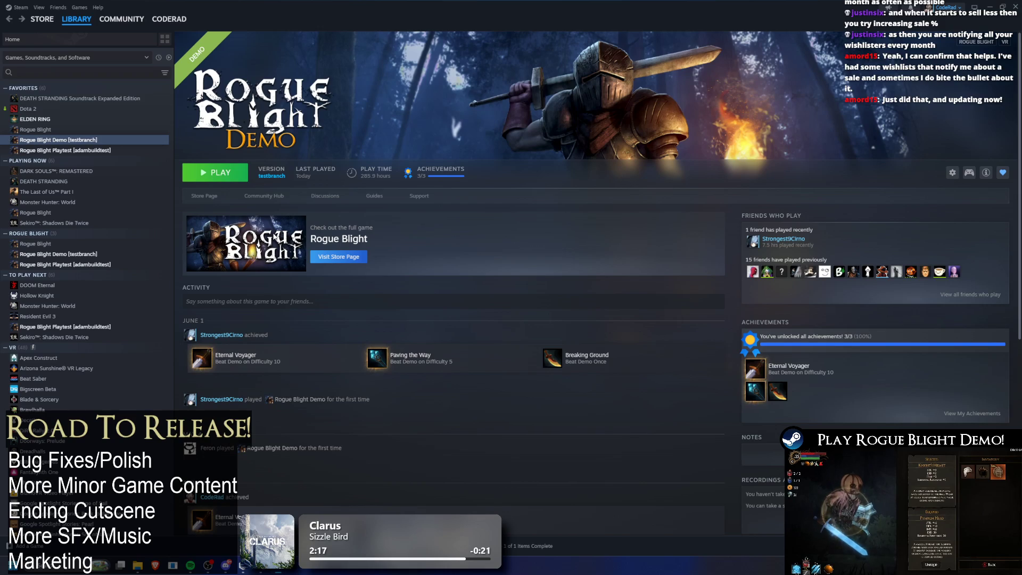
pyautogui.click(215, 172)
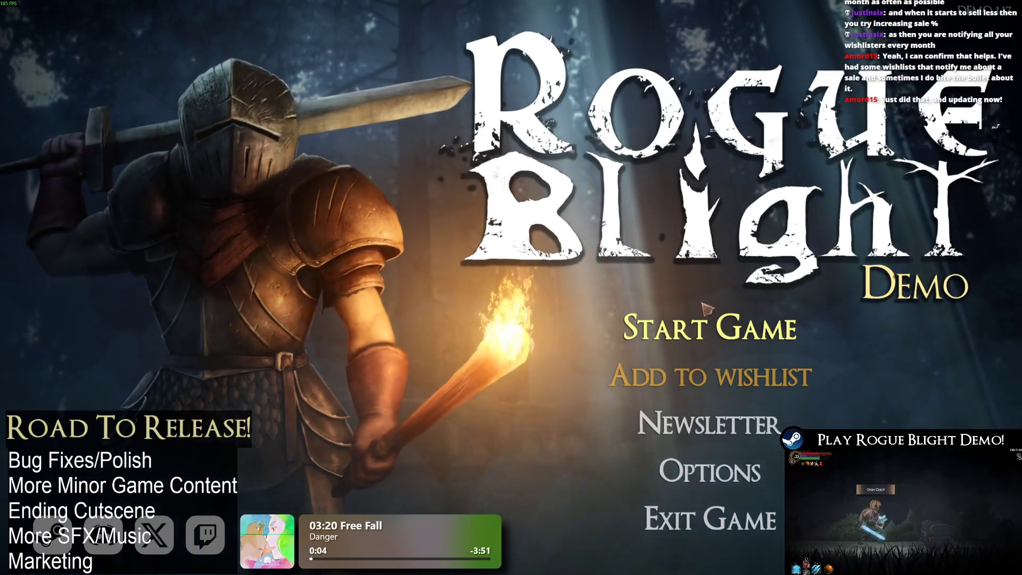
# - Start the game from the save slot, check TODO.txt line 158 in Visual Studio, then return
pyautogui.click(708, 326)
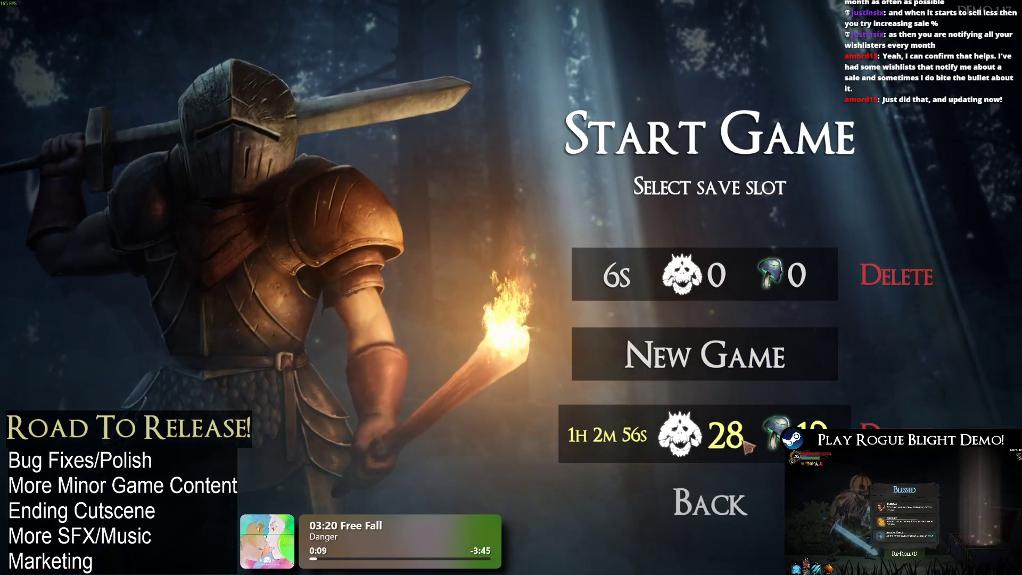
pyautogui.hotkey('alt', 'Tab')
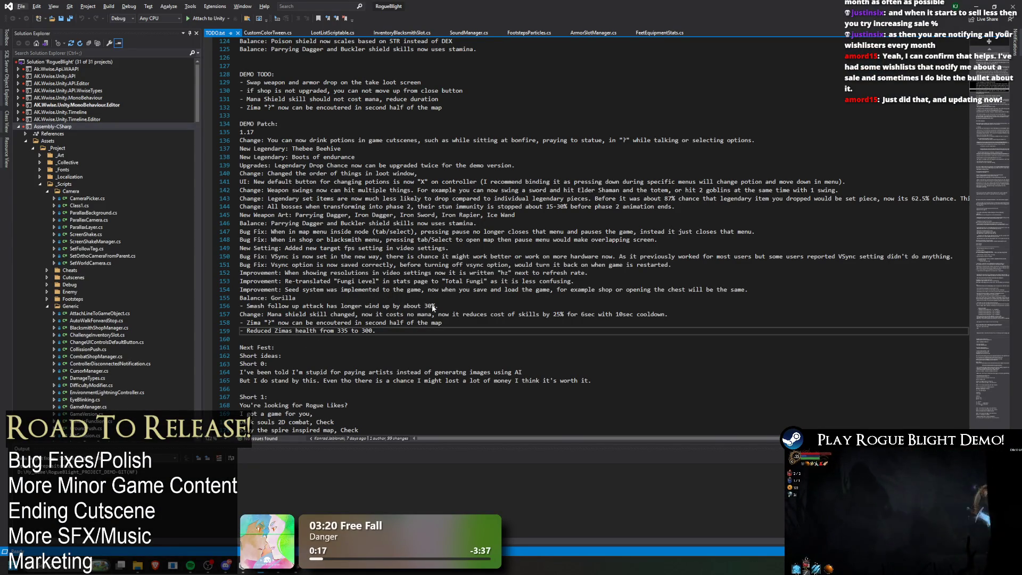
pyautogui.click(211, 321)
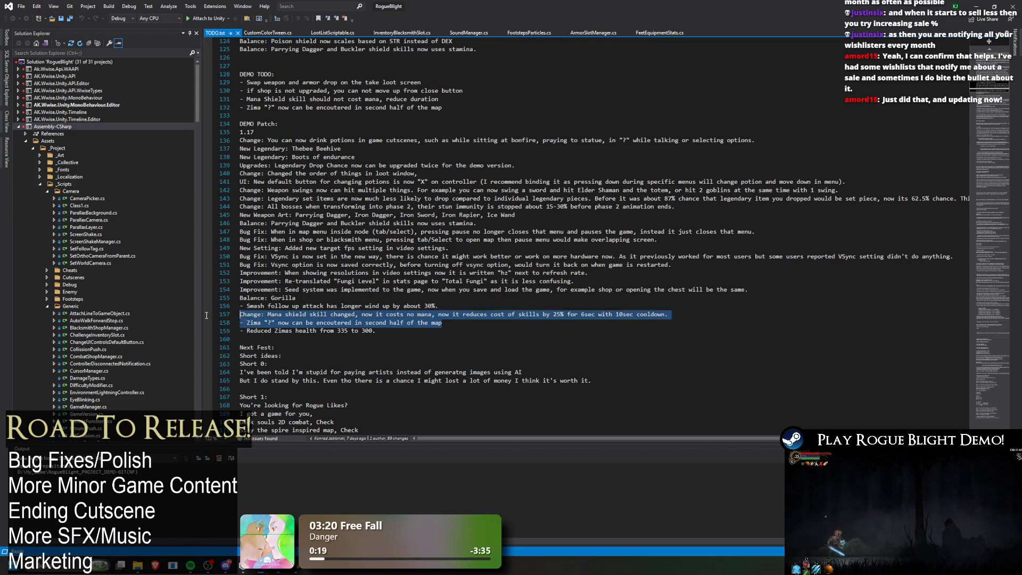
pyautogui.click(979, 7)
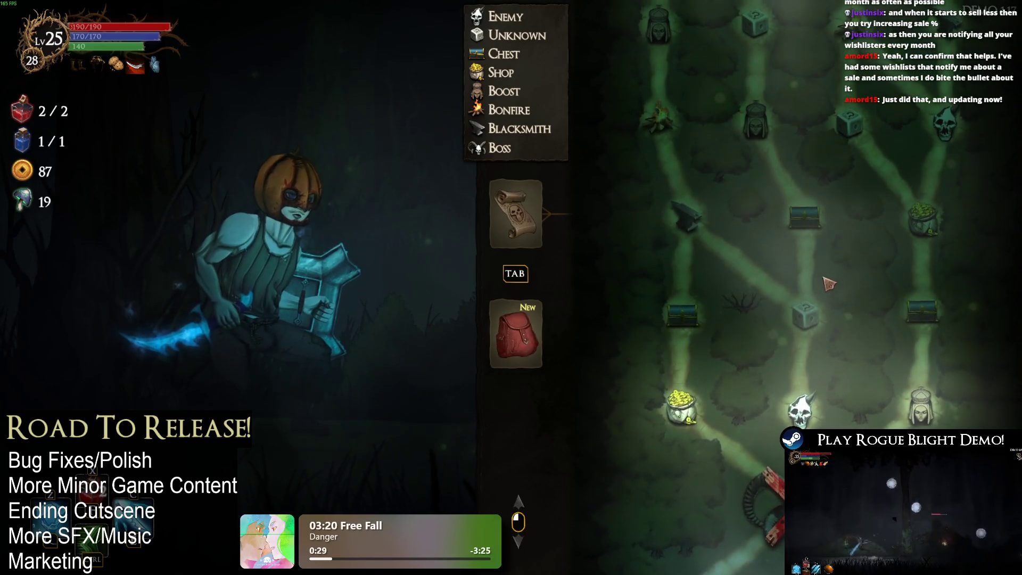
# - Abandon the run, walk left to the Cartographer, and back out of her Story Mode map dialog
pyautogui.click(479, 306)
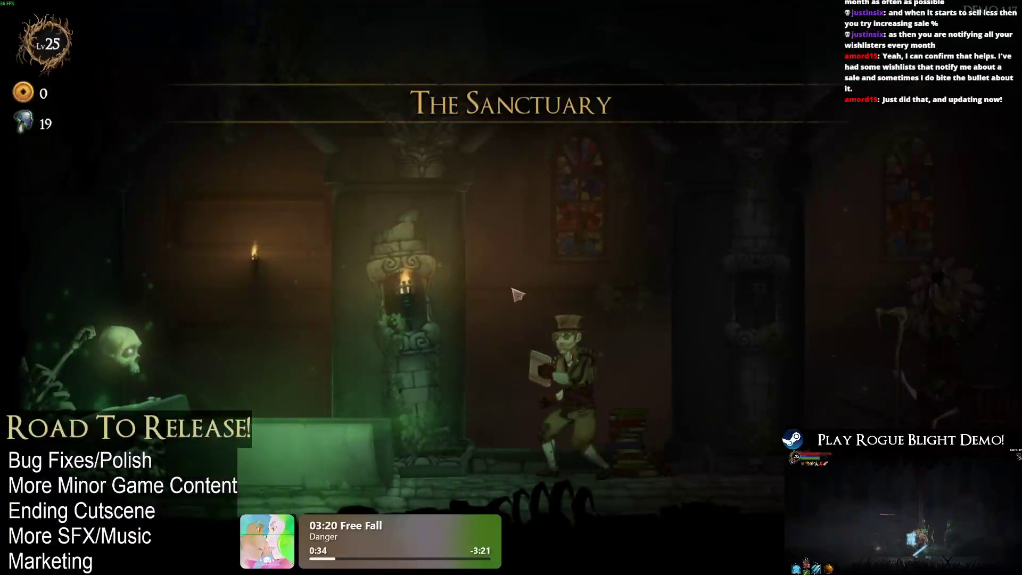
pyautogui.press('a')
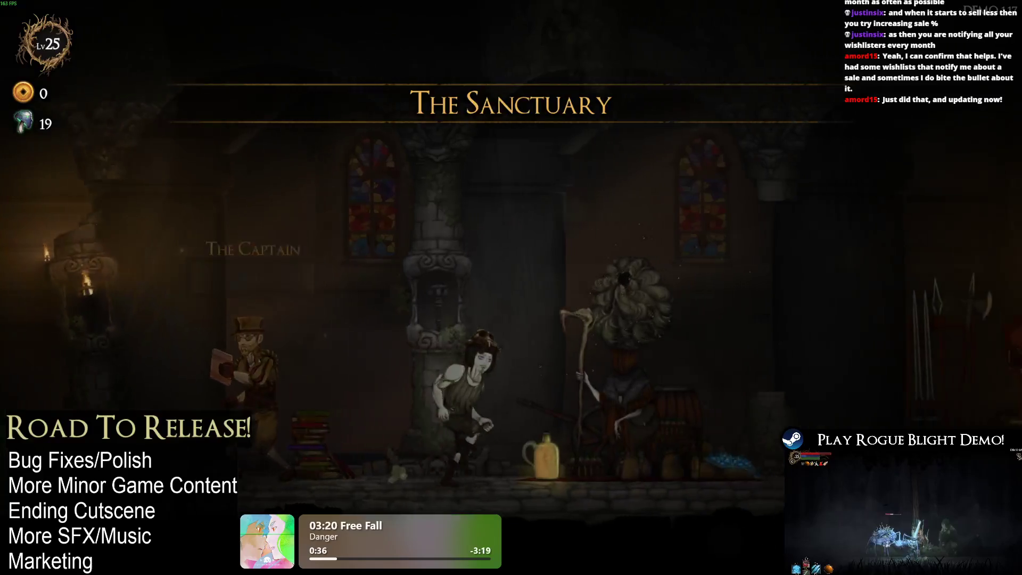
pyautogui.press('a')
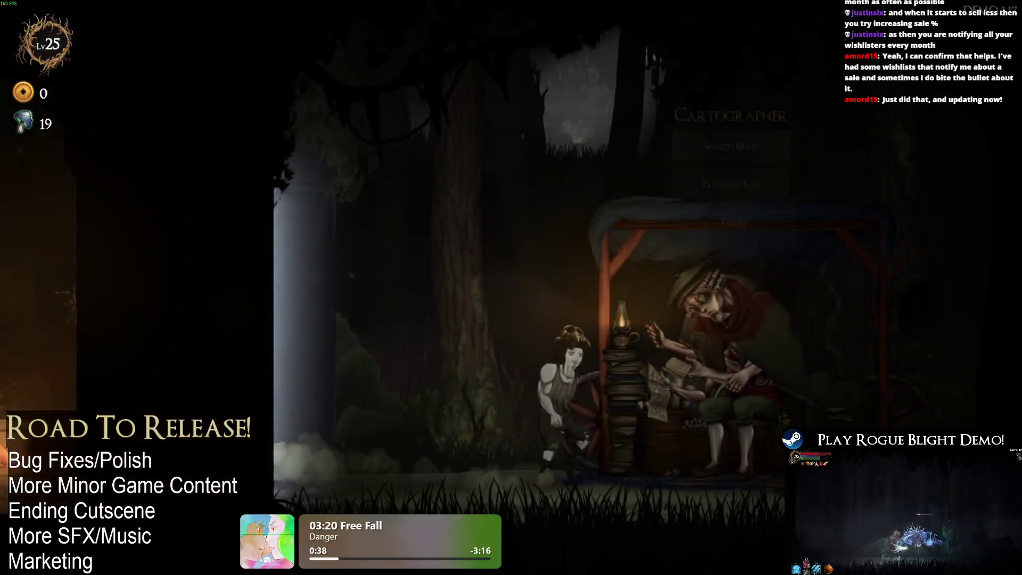
pyautogui.press('e')
pyautogui.press('Return')
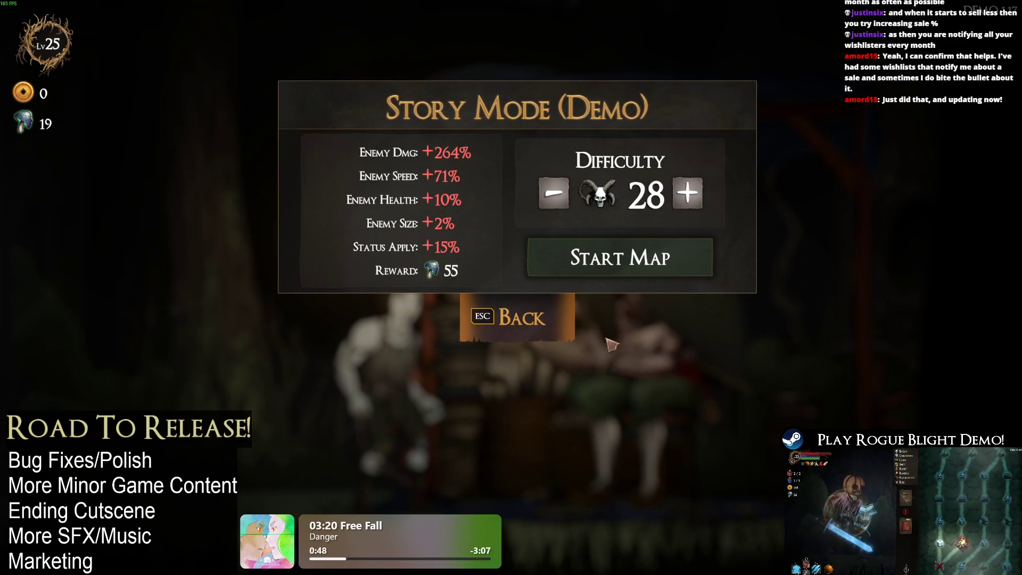
pyautogui.click(528, 320)
pyautogui.click(539, 319)
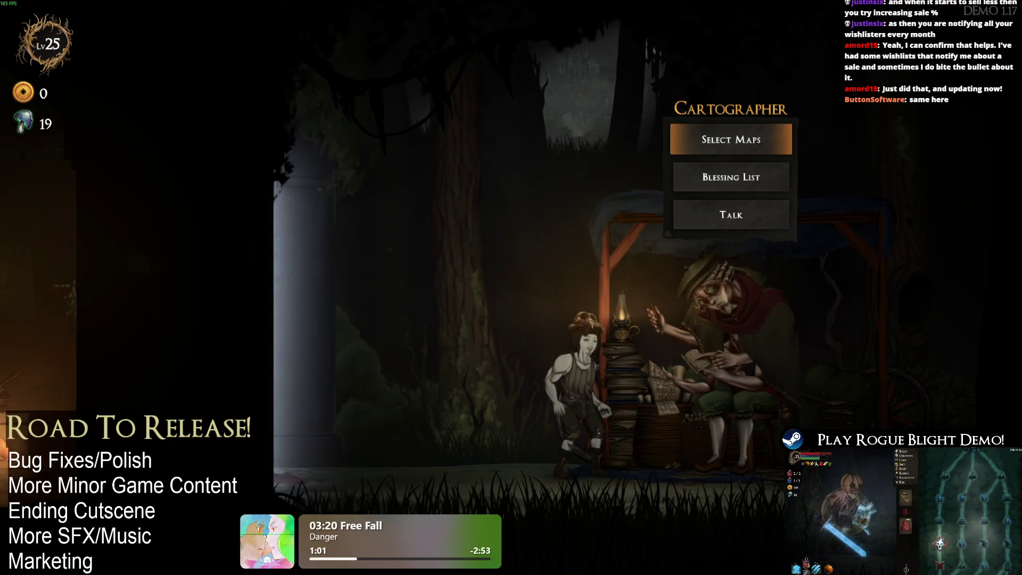
# - Pause the game during the run
pyautogui.press('Escape')
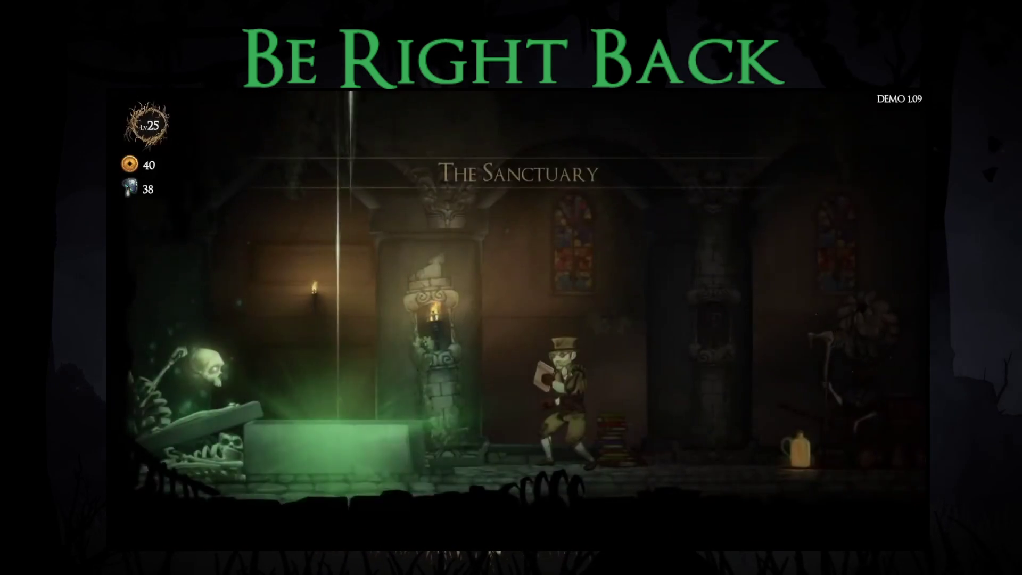
# - Buy the Upgrade Health Potion and Increase Dexterity upgrades from the upgrades merchant
pyautogui.press('d')
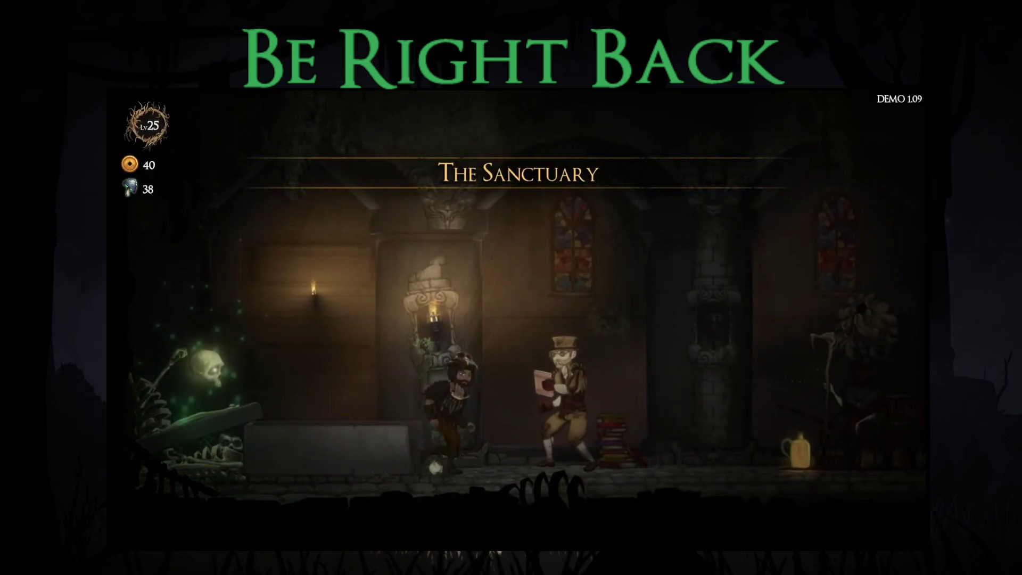
pyautogui.press('e')
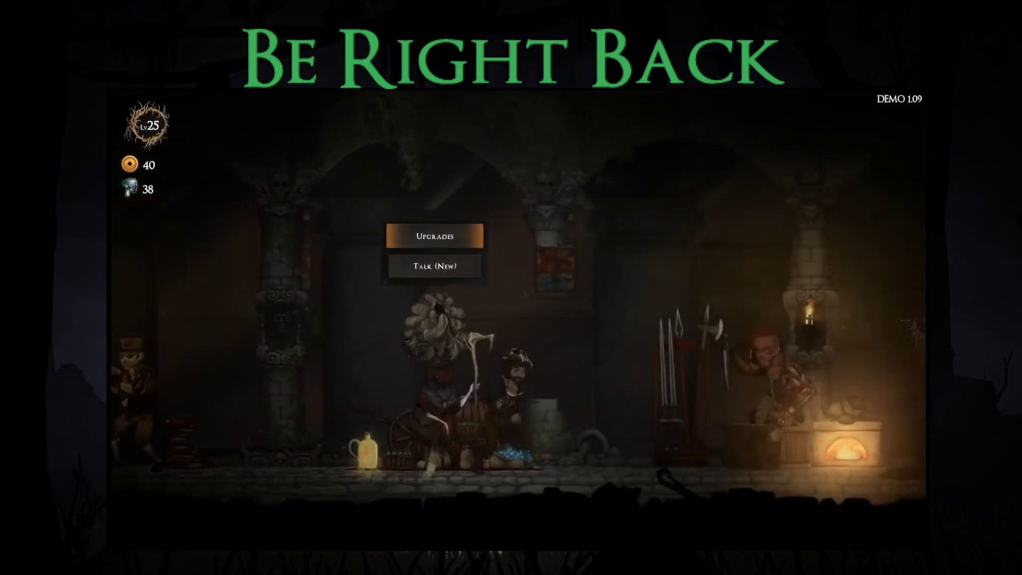
pyautogui.press('d')
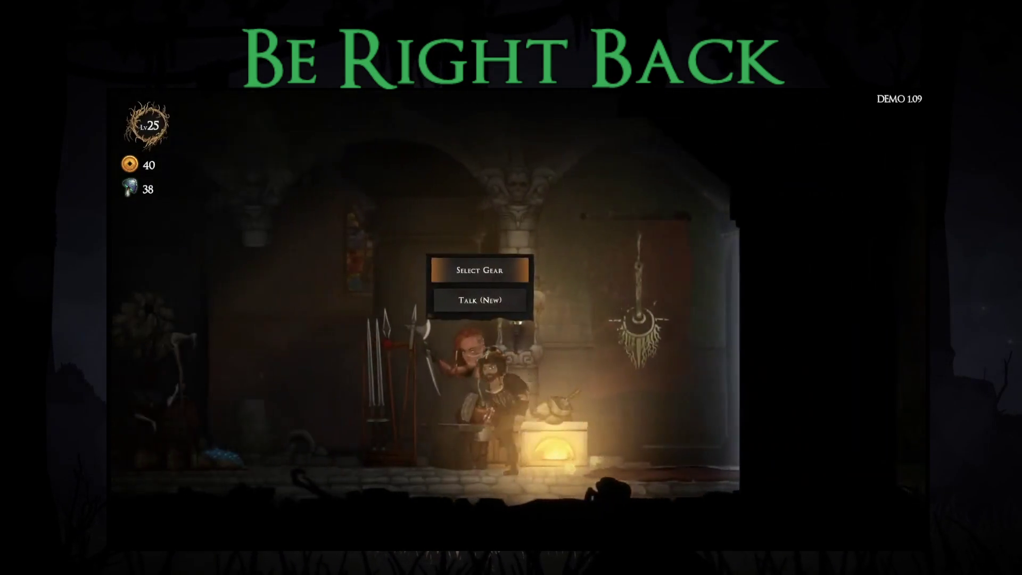
pyautogui.press('a')
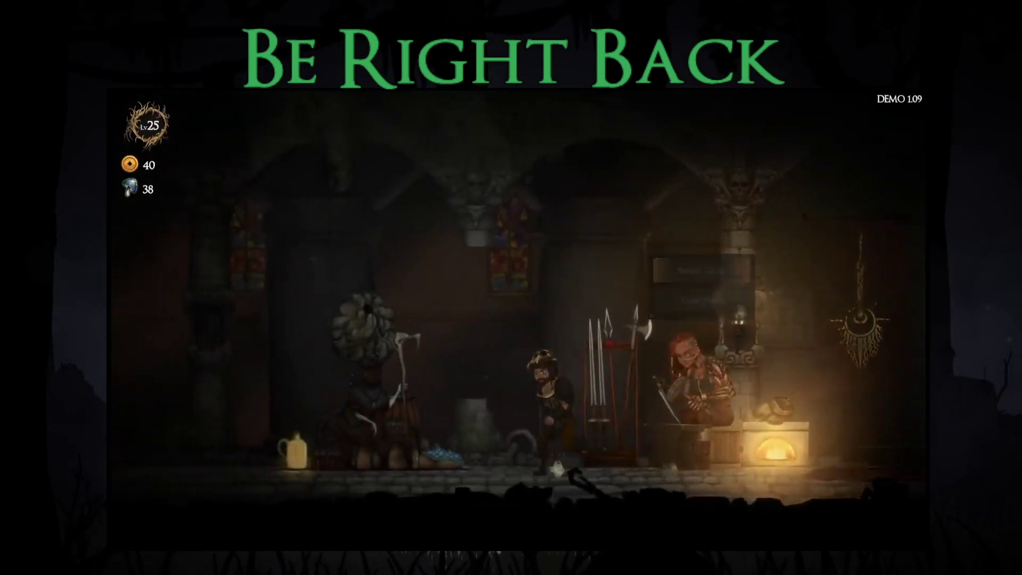
pyautogui.press('e')
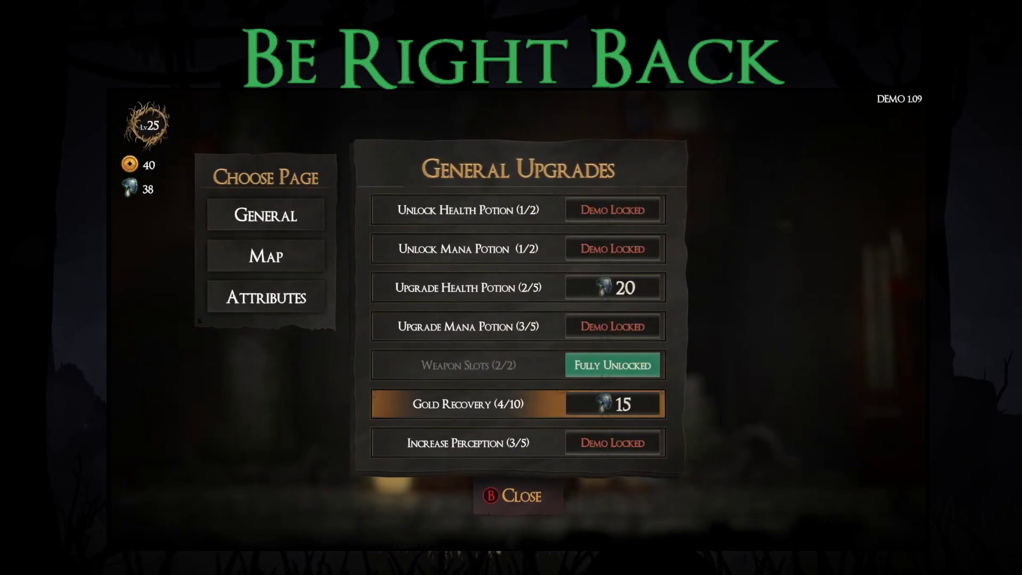
pyautogui.press('w')
pyautogui.press('w')
pyautogui.press('w')
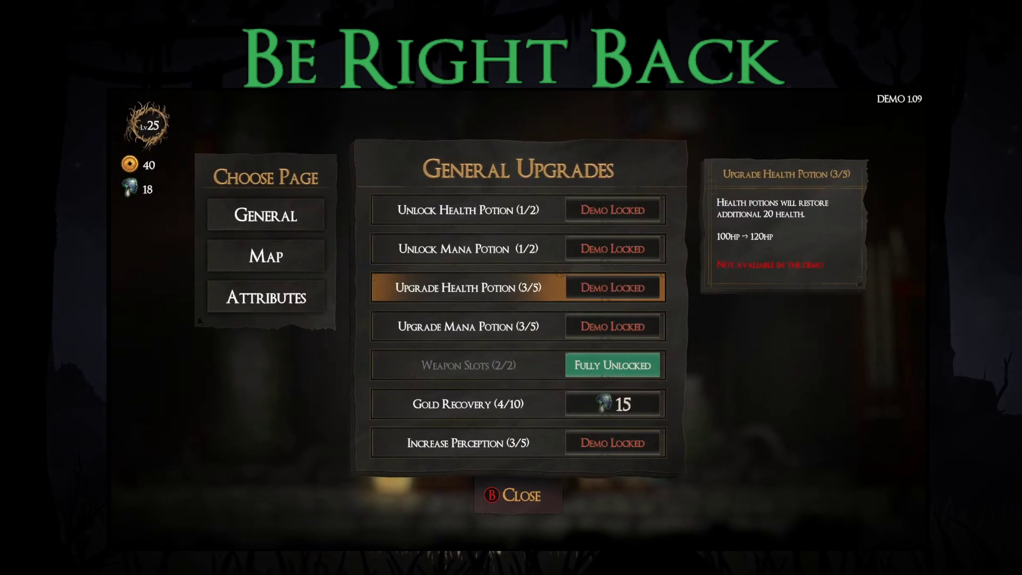
pyautogui.press('Escape')
pyautogui.press('e')
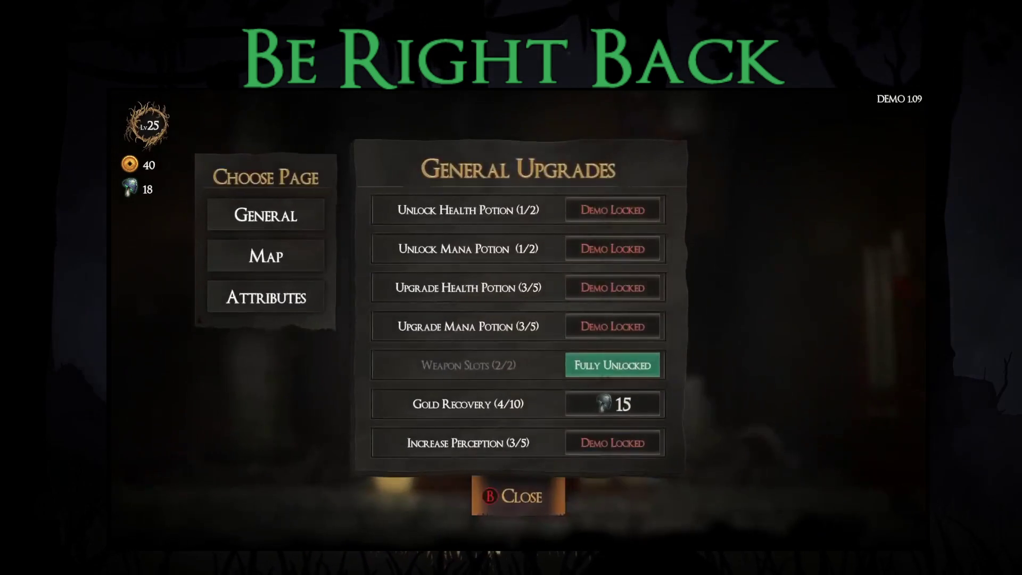
pyautogui.press('d')
pyautogui.press('s')
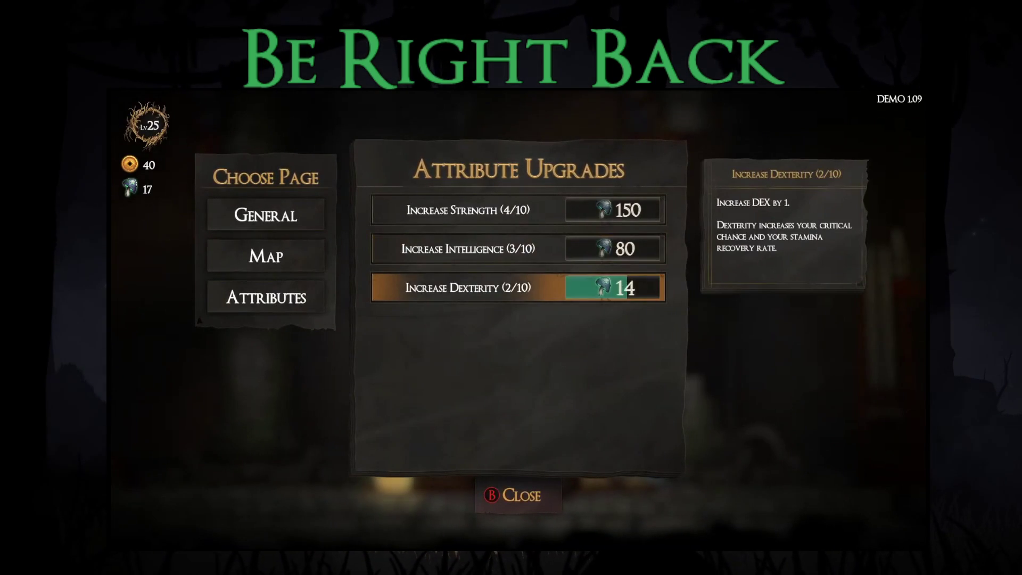
pyautogui.press('e')
pyautogui.press('Escape')
# - Start a Story Mode (Demo) run with the Wooden Dagger and the Potion Belt blessing
pyautogui.press('a')
pyautogui.press('d')
pyautogui.press('d')
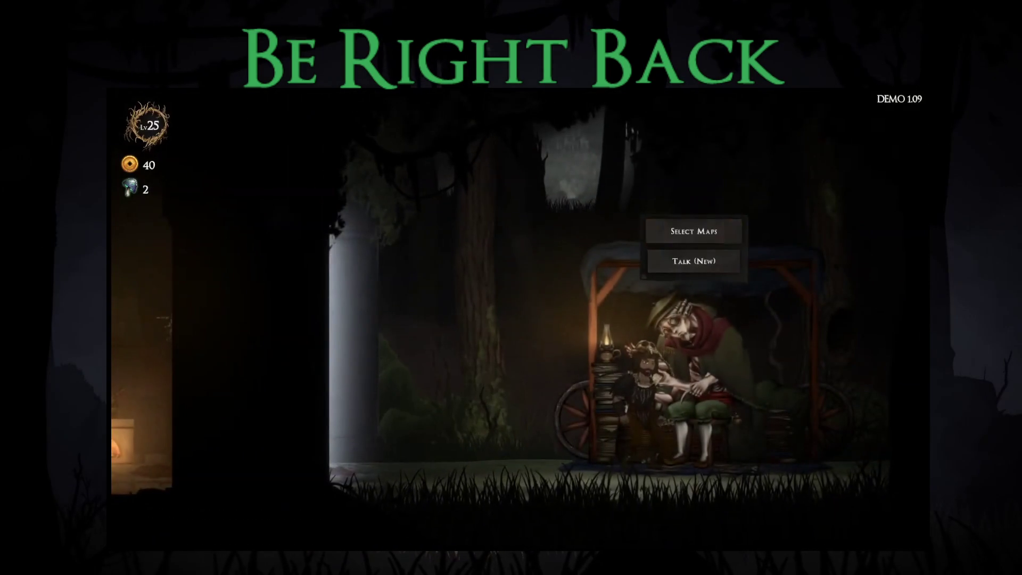
pyautogui.press('e')
pyautogui.press('e')
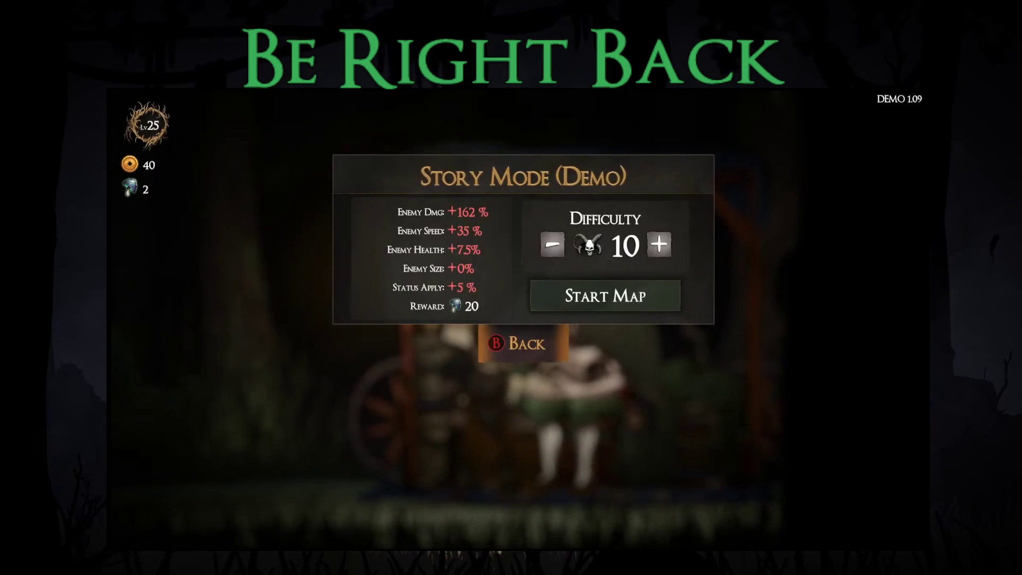
pyautogui.press('e')
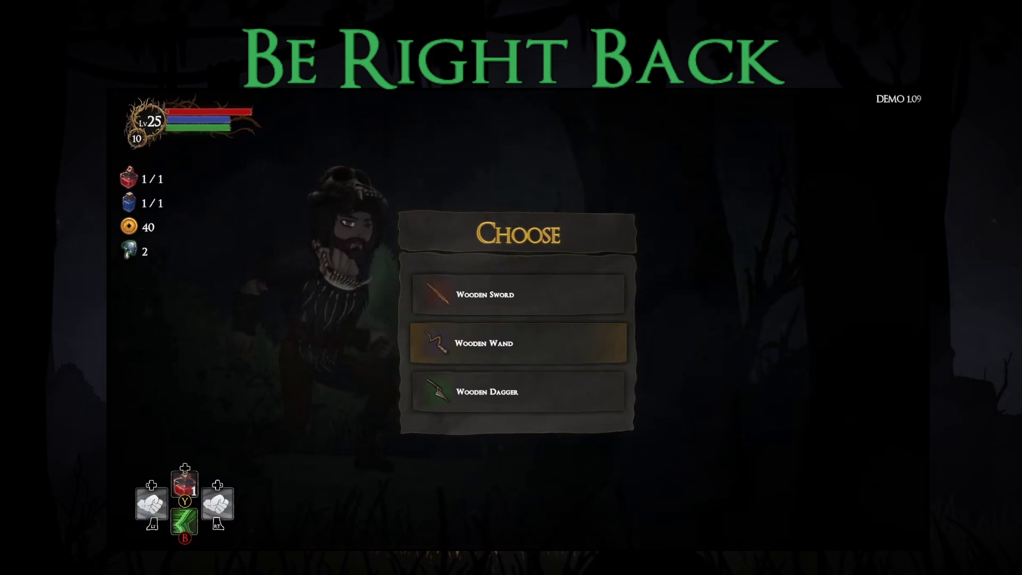
pyautogui.press('Return')
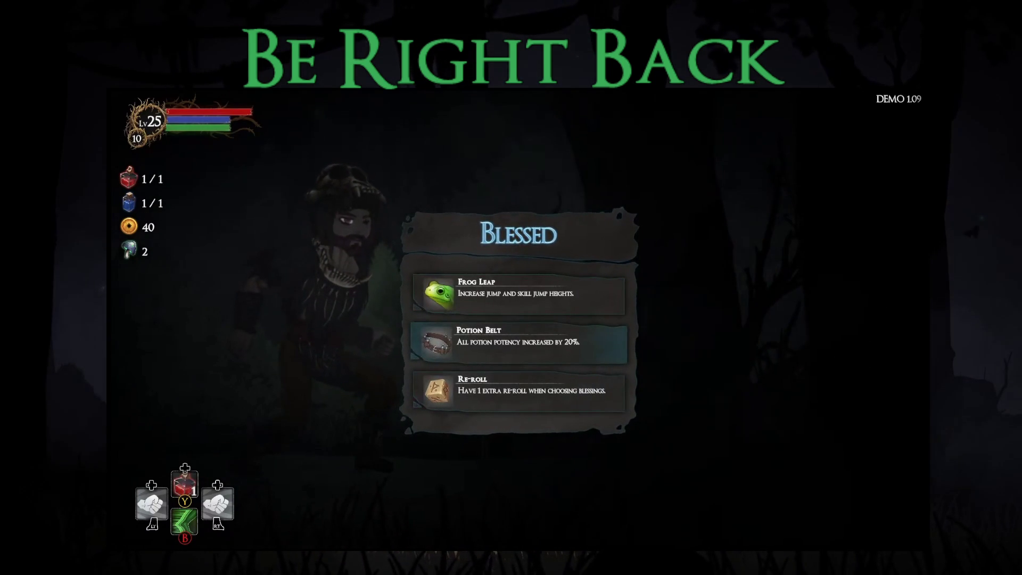
pyautogui.press('Return')
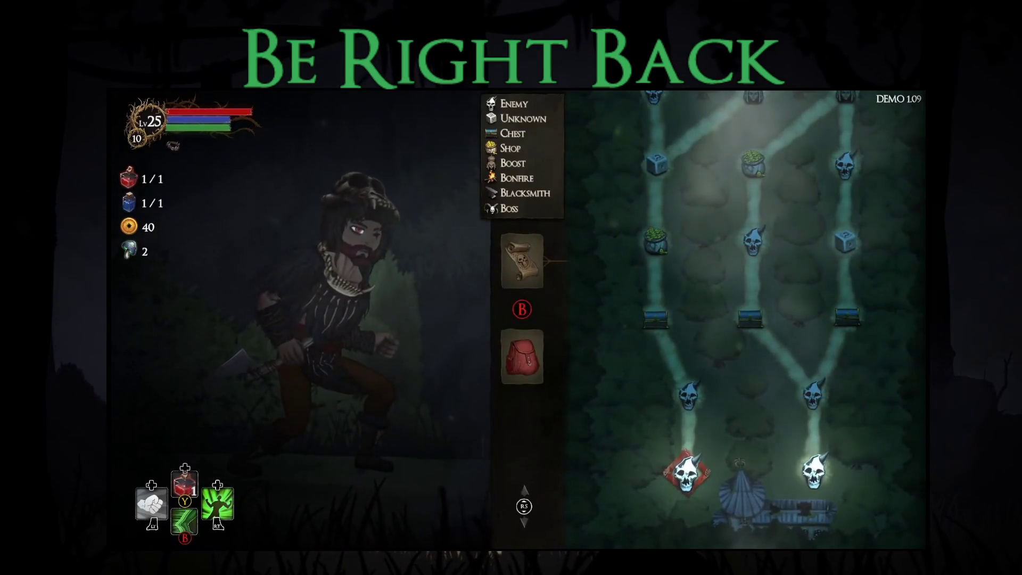
pyautogui.press('Return')
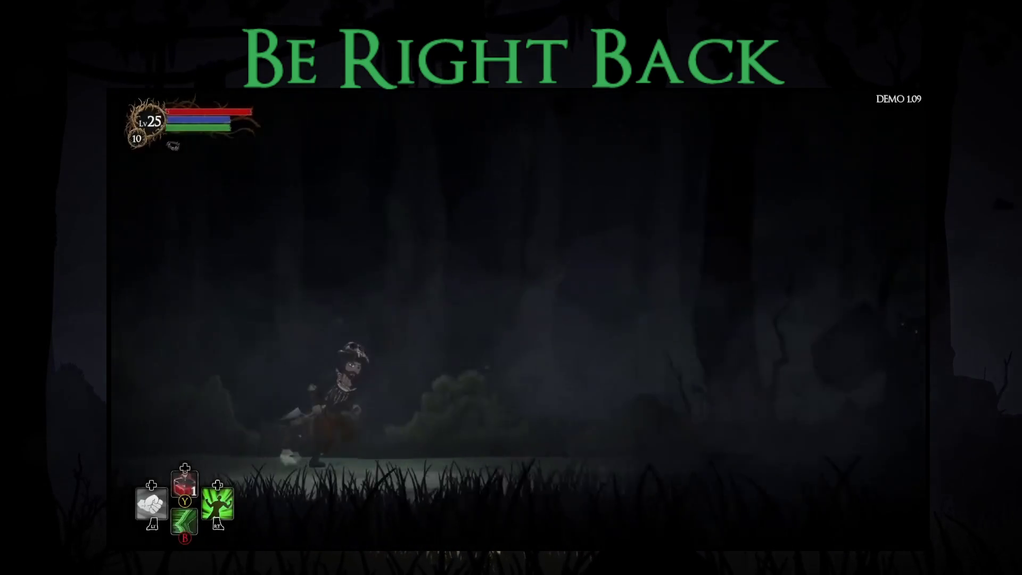
# - Defeat the first goblin and take all its loot
pyautogui.press('Right')
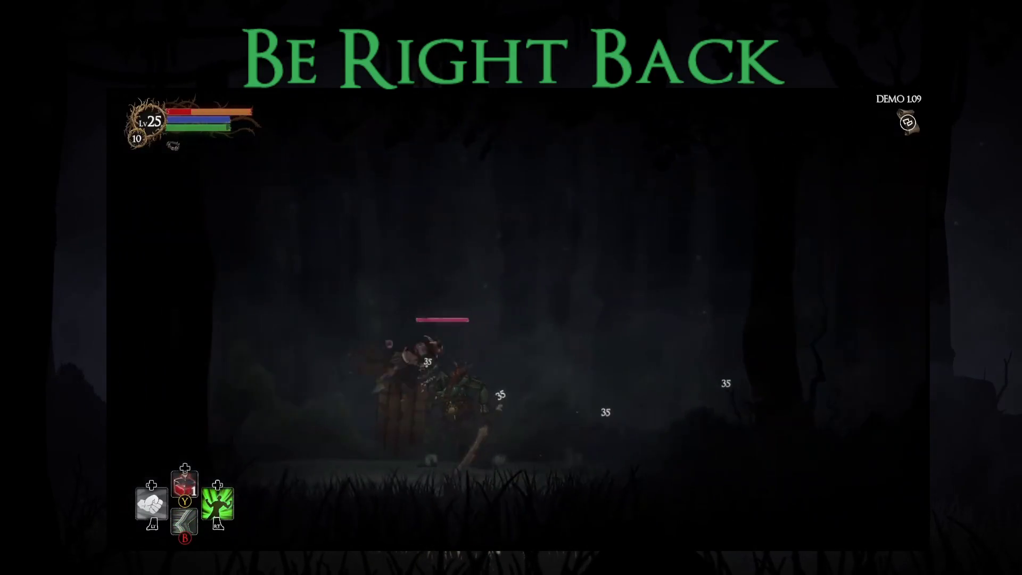
pyautogui.press('Right')
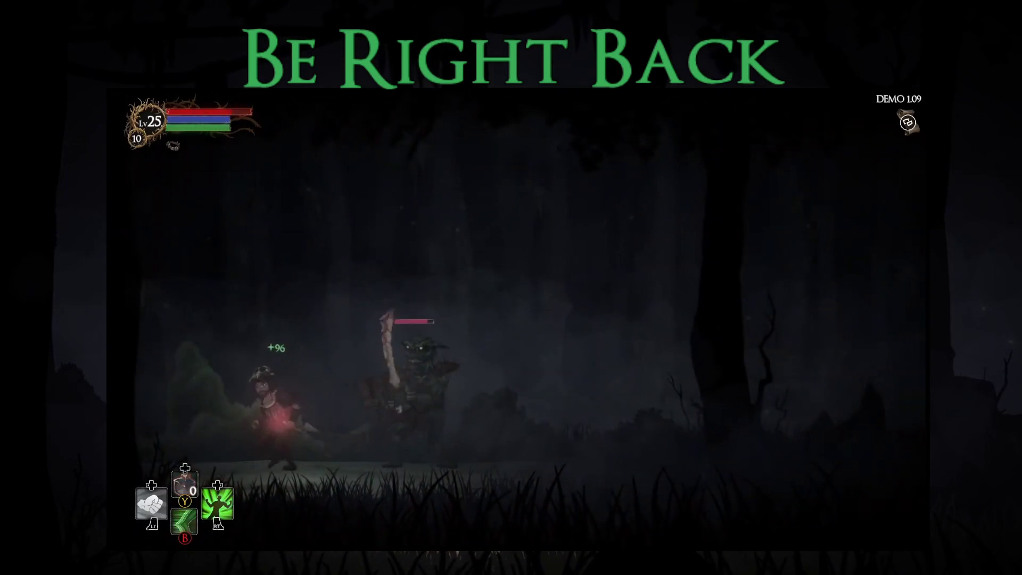
pyautogui.press('Right')
pyautogui.press('Right')
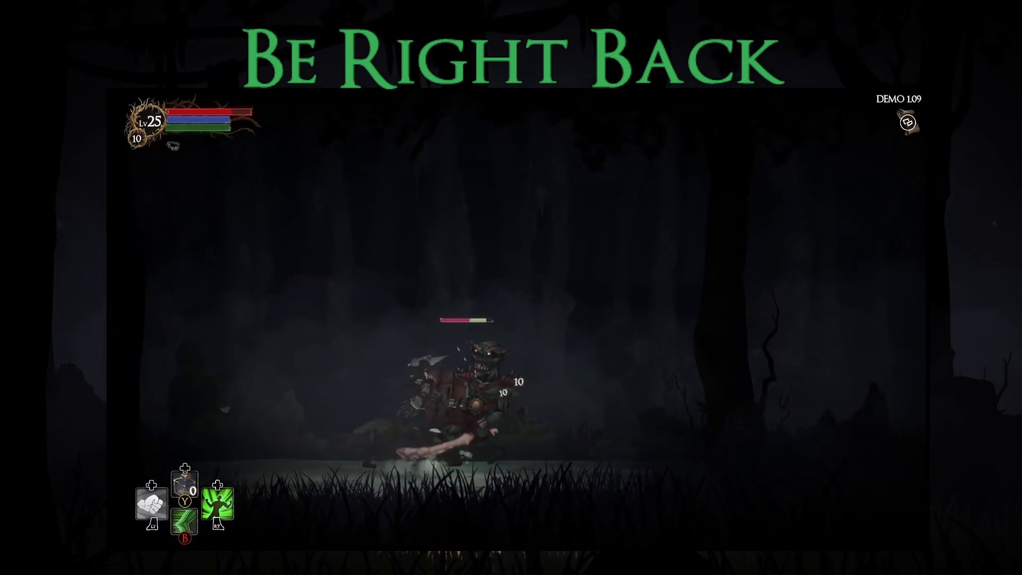
pyautogui.press('Left')
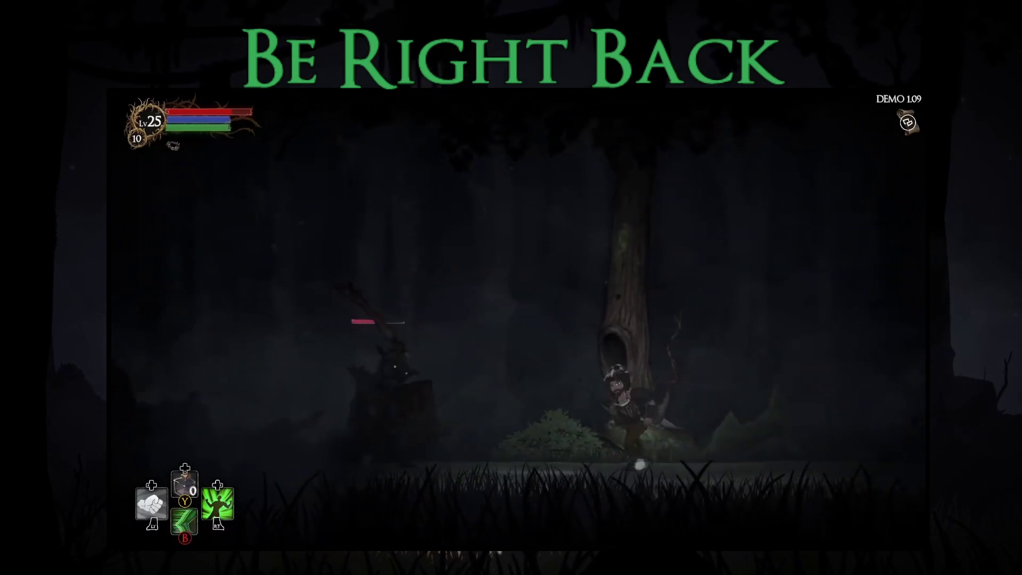
pyautogui.press('Left')
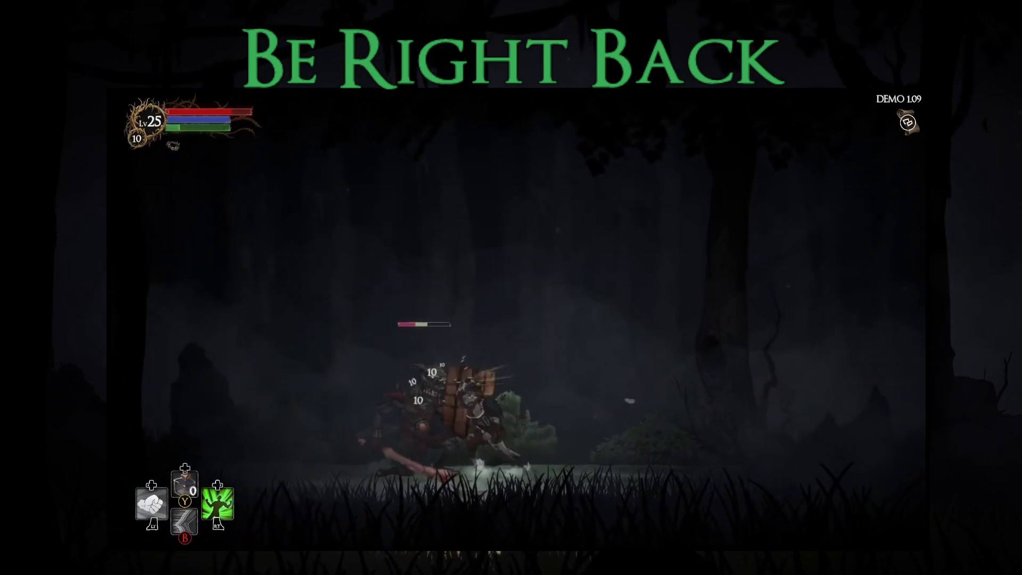
pyautogui.press('Right')
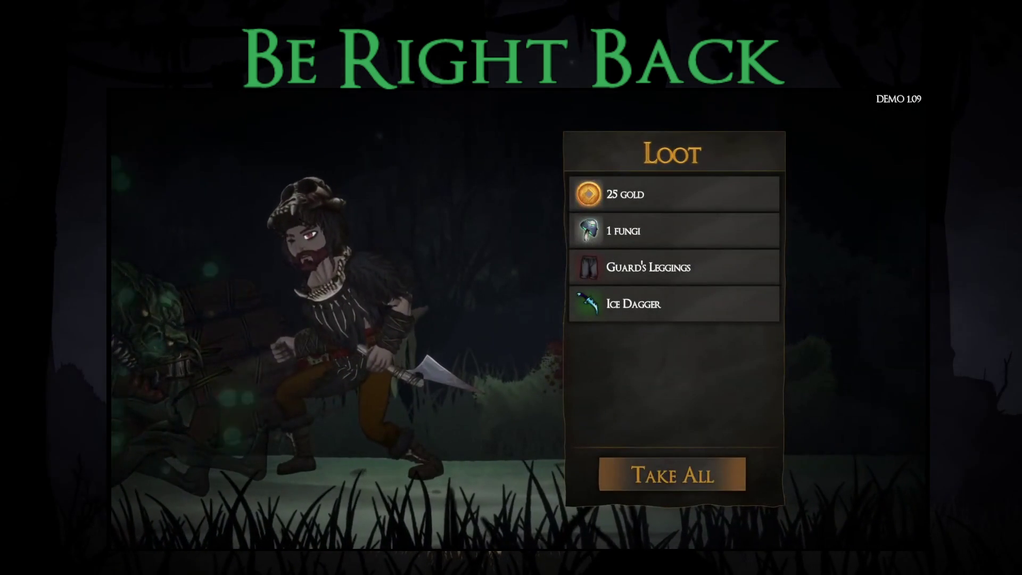
pyautogui.press('Return')
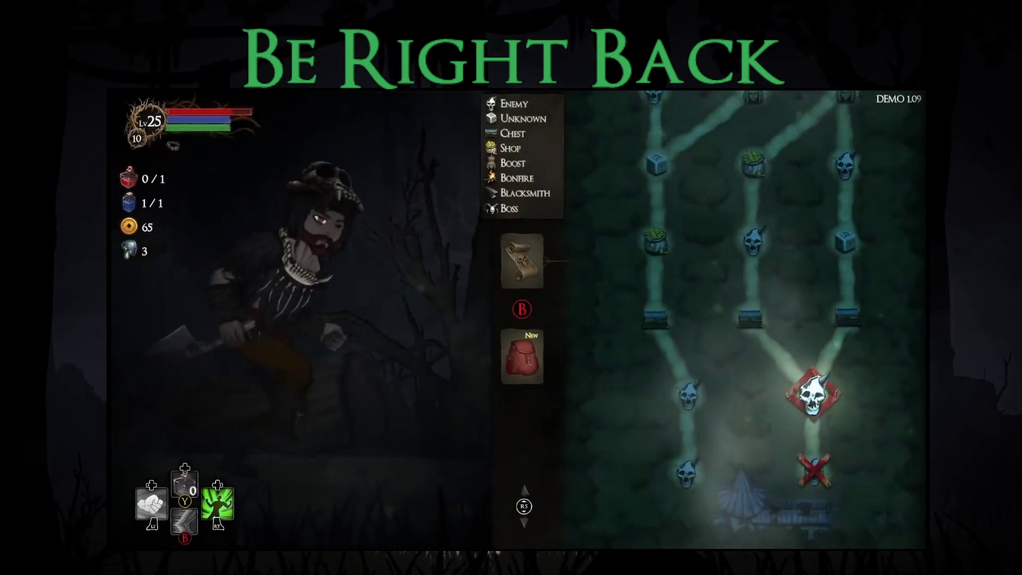
# - Equip the Ice Dagger in the left hand, check the leggings, and enter the next forest node
pyautogui.press('i')
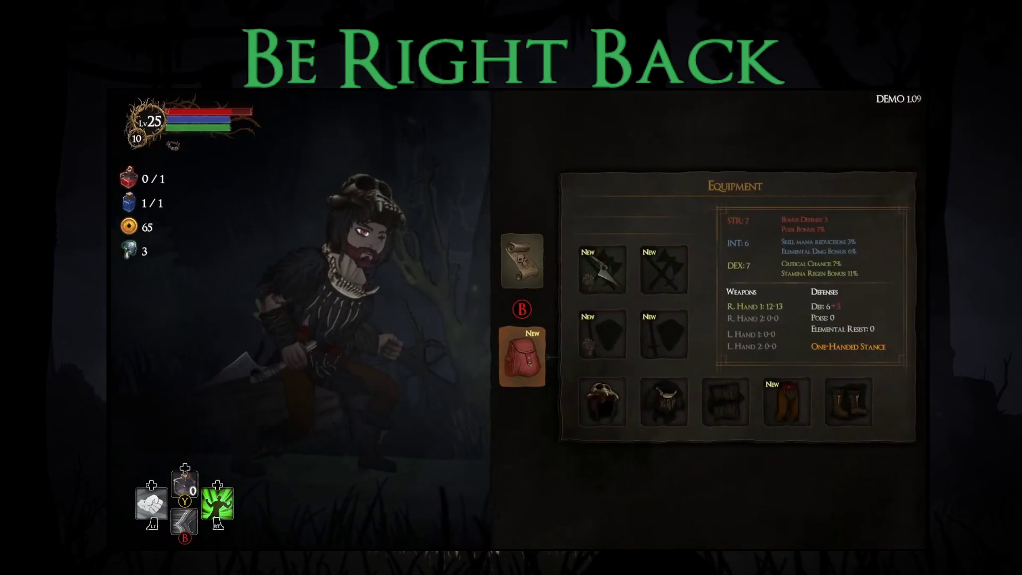
pyautogui.press('Return')
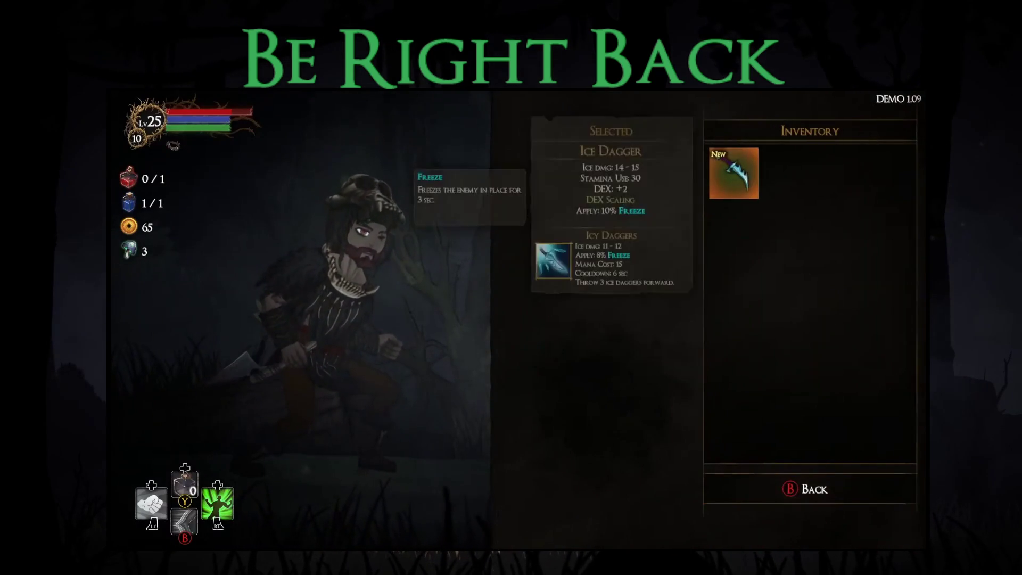
pyautogui.press('Return')
pyautogui.press('Down')
pyautogui.press('Right')
pyautogui.press('Return')
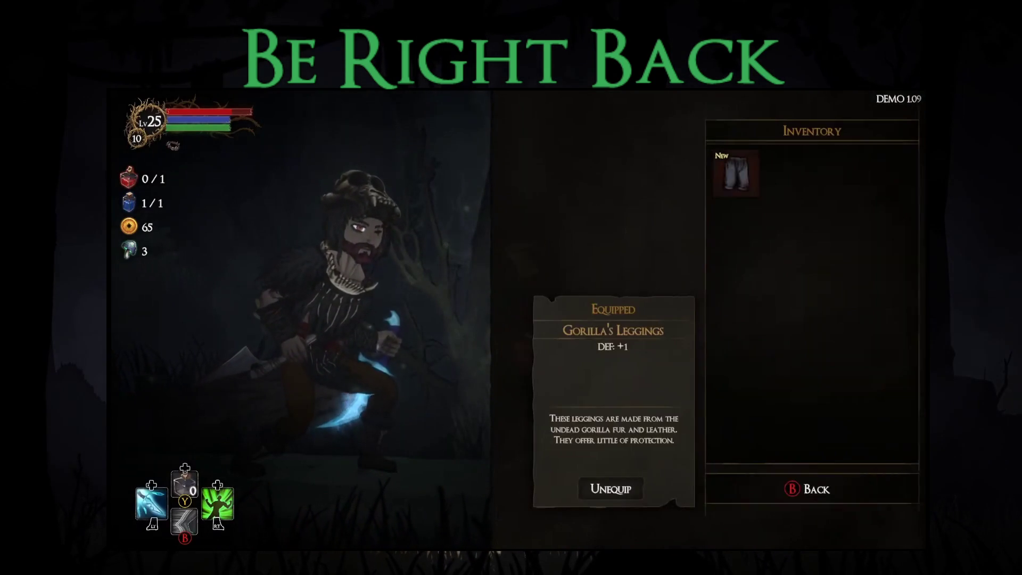
pyautogui.press('Escape')
pyautogui.press('i')
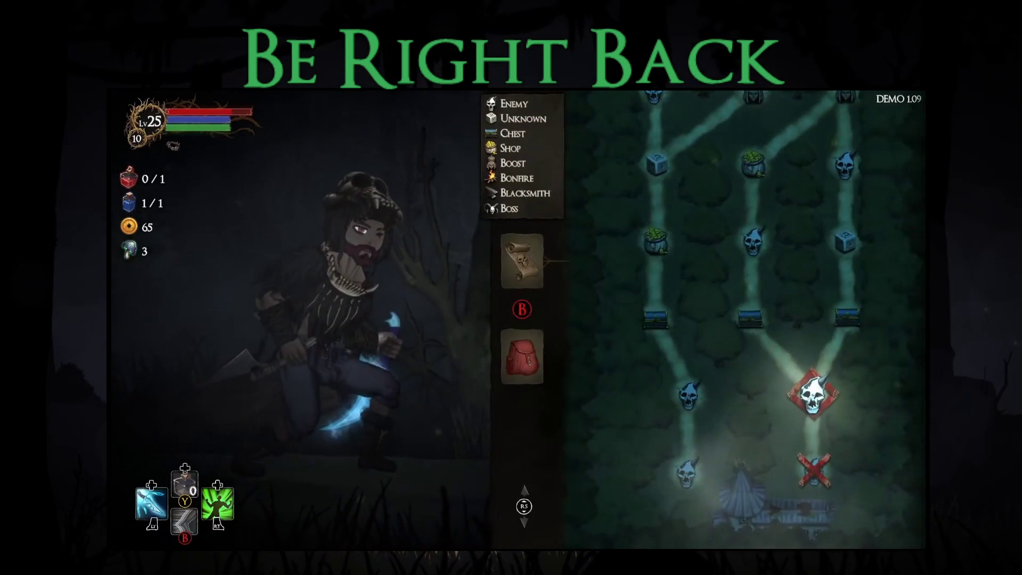
pyautogui.press('Escape')
pyautogui.press('Right')
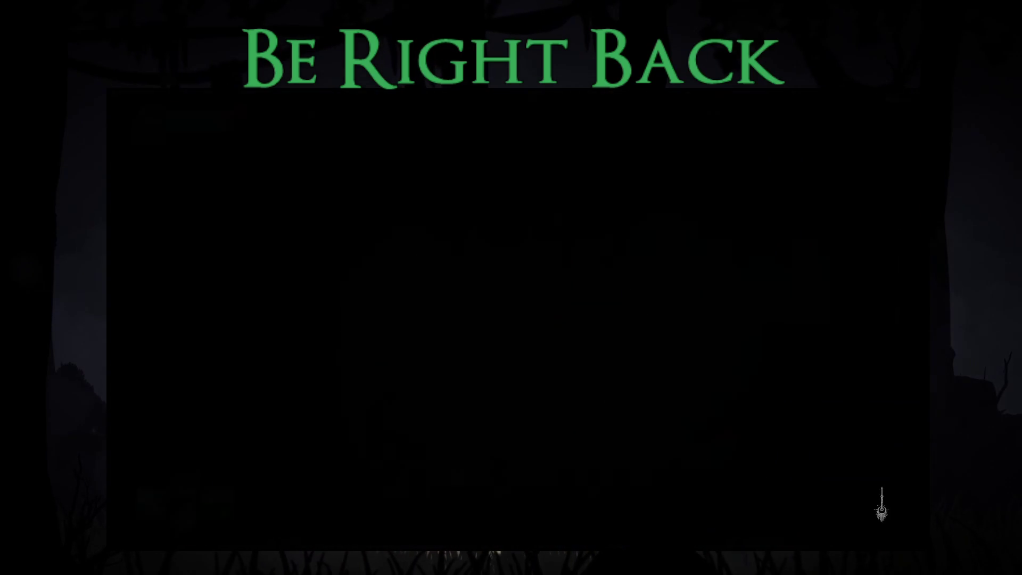
pyautogui.press('Right')
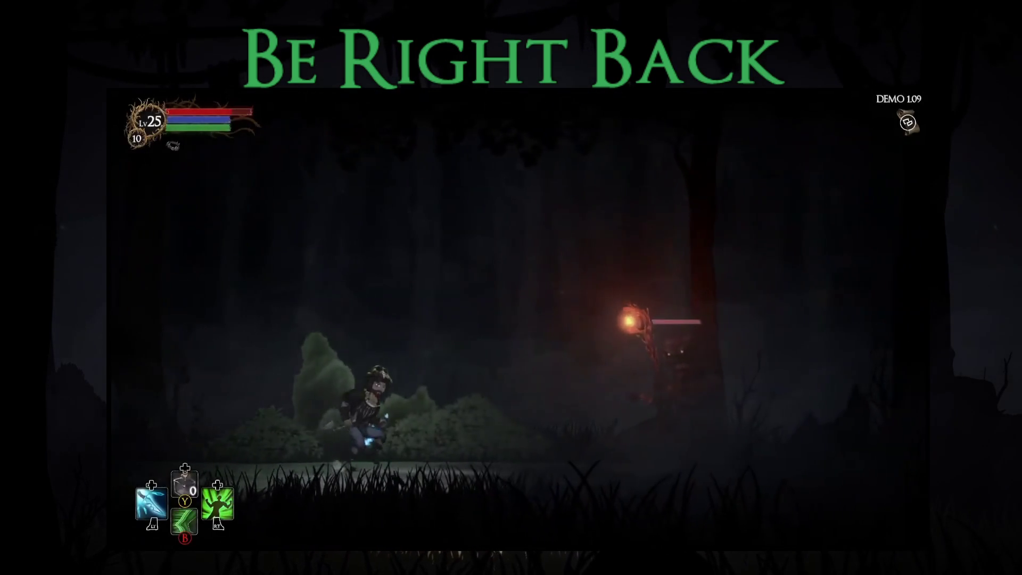
# - Defeat the staff-wielding enemy and take all its loot
pyautogui.press('Left')
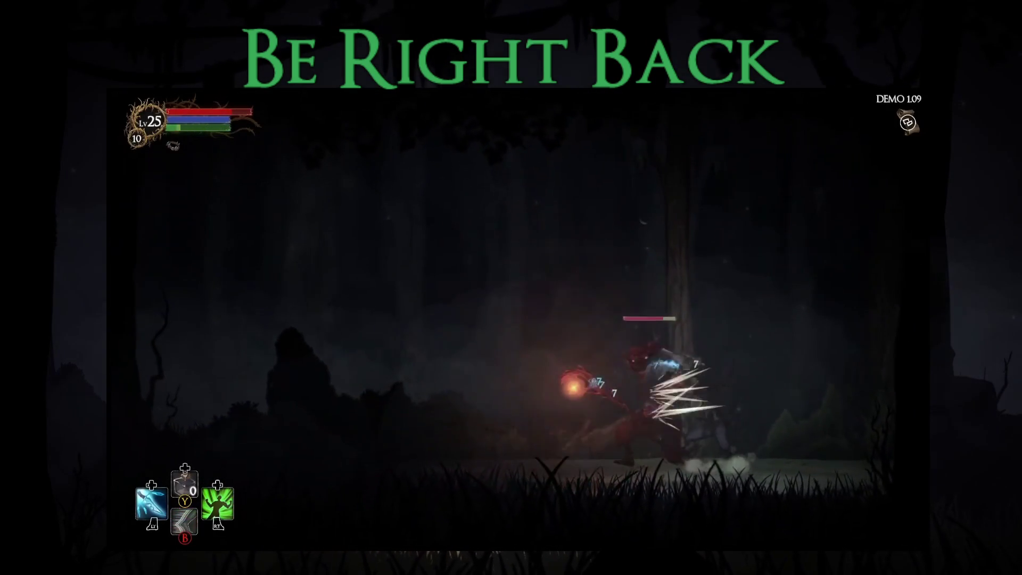
pyautogui.press('Left')
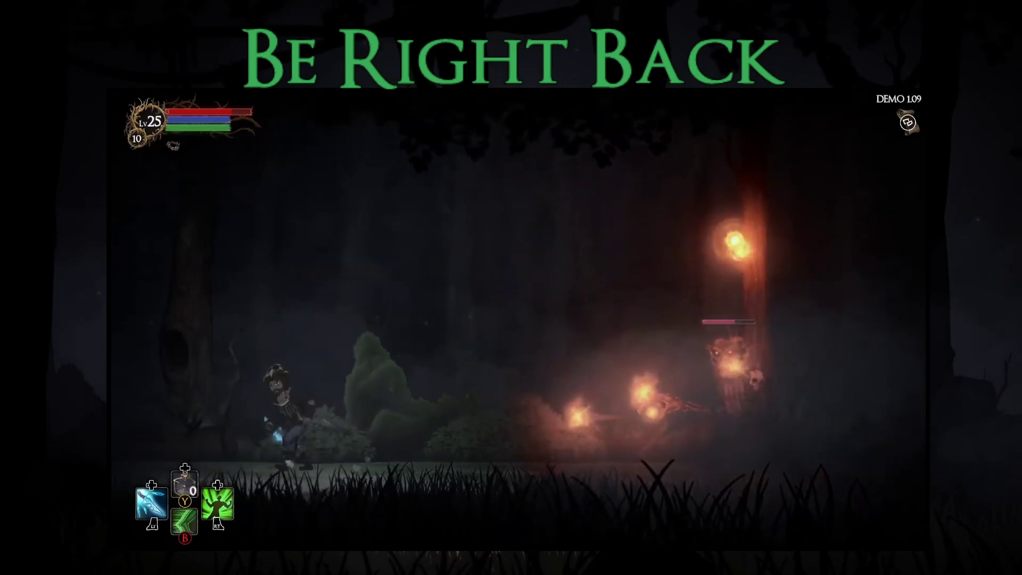
pyautogui.press('Right')
pyautogui.press('Right')
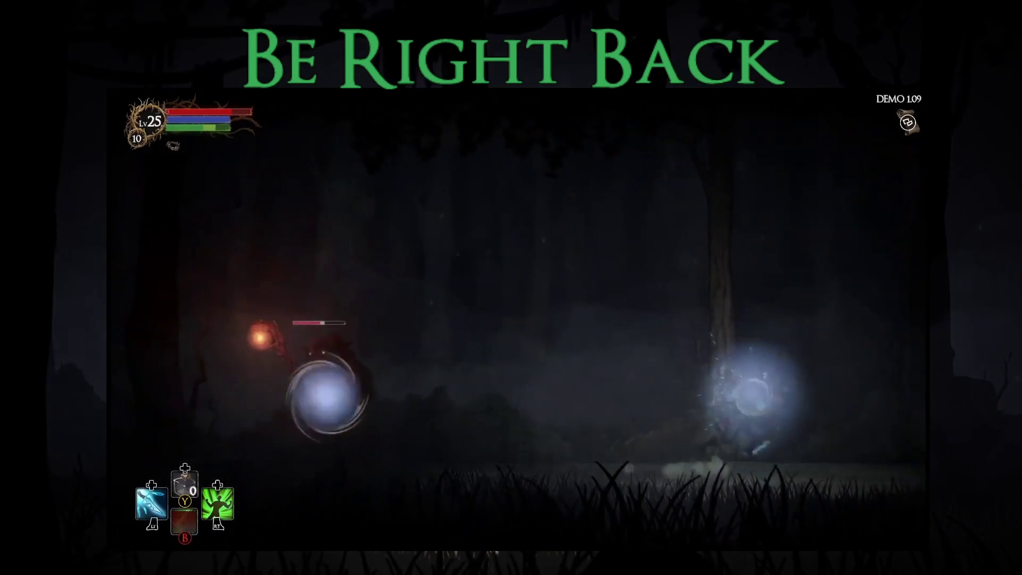
pyautogui.press('Left')
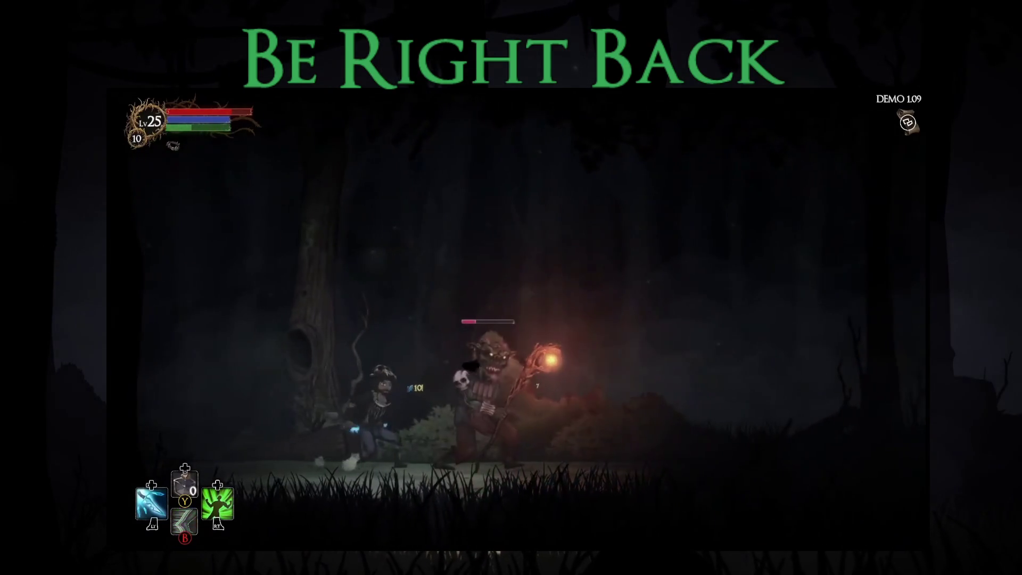
pyautogui.press('Right')
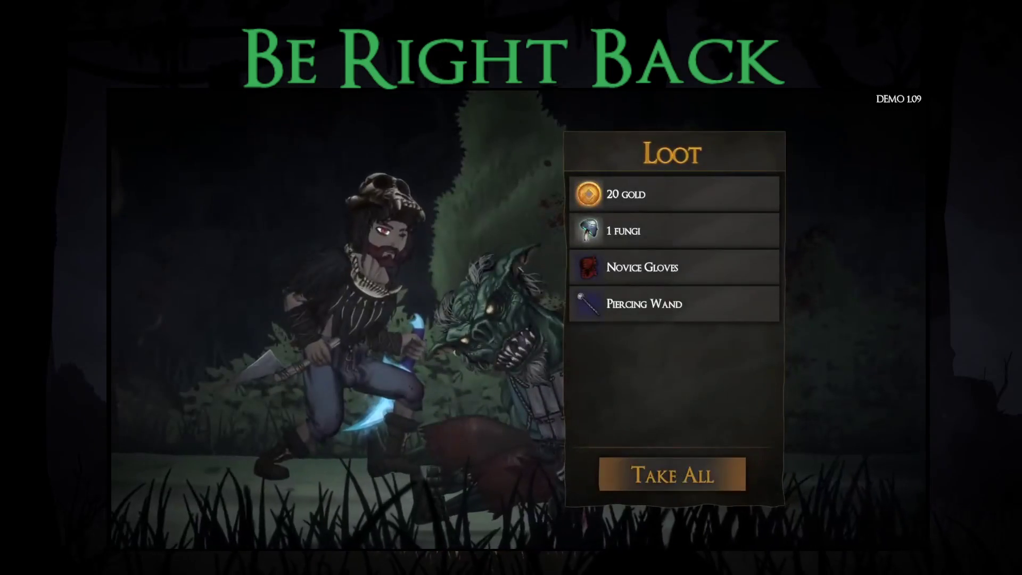
pyautogui.press('Return')
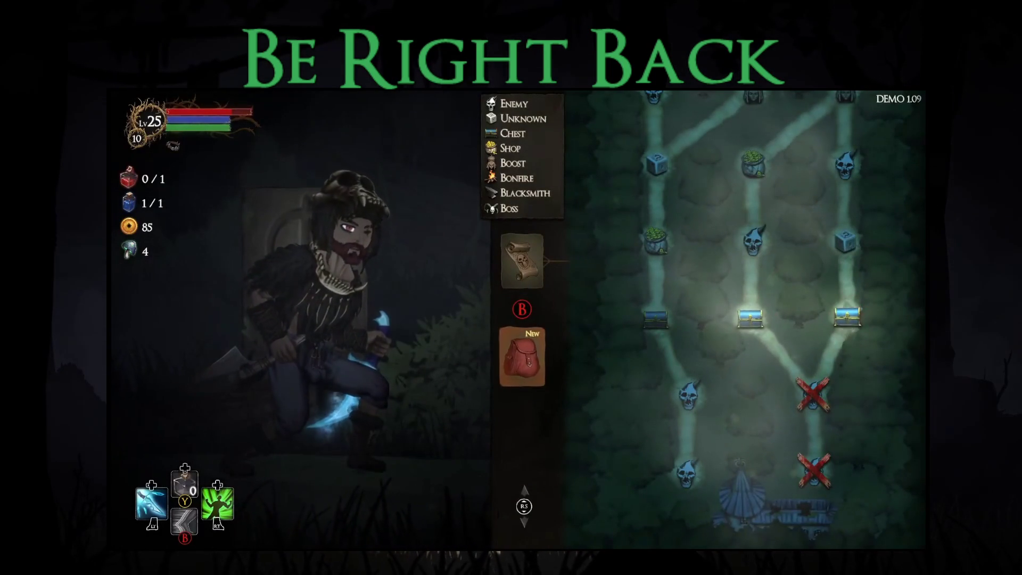
# - Review the alternatives for the second right-hand weapon and body armour slots without changing them
pyautogui.press('Tab')
pyautogui.press('Right')
pyautogui.press('Right')
pyautogui.press('Return')
pyautogui.press('Escape')
pyautogui.press('Return')
pyautogui.press('Escape')
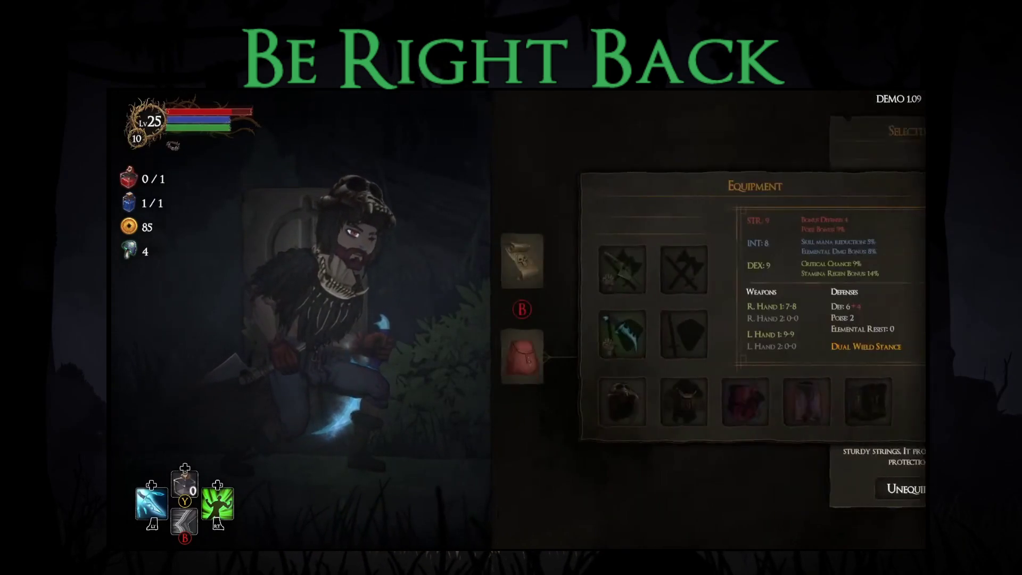
pyautogui.press('Tab')
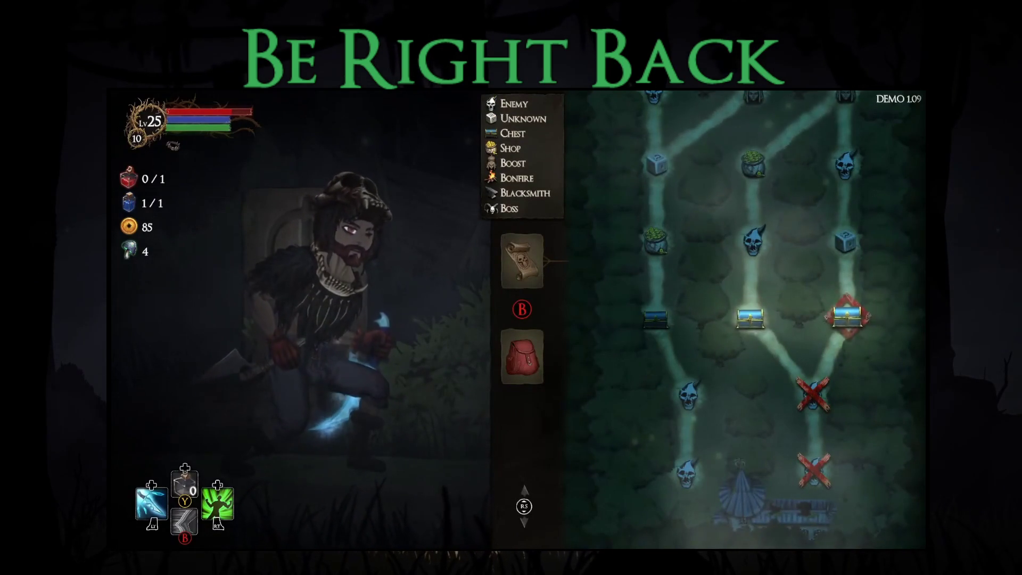
# - Travel to the chest node and claim a blessing after comparing Skill Mana Reduction
pyautogui.press('Escape')
pyautogui.press('Right')
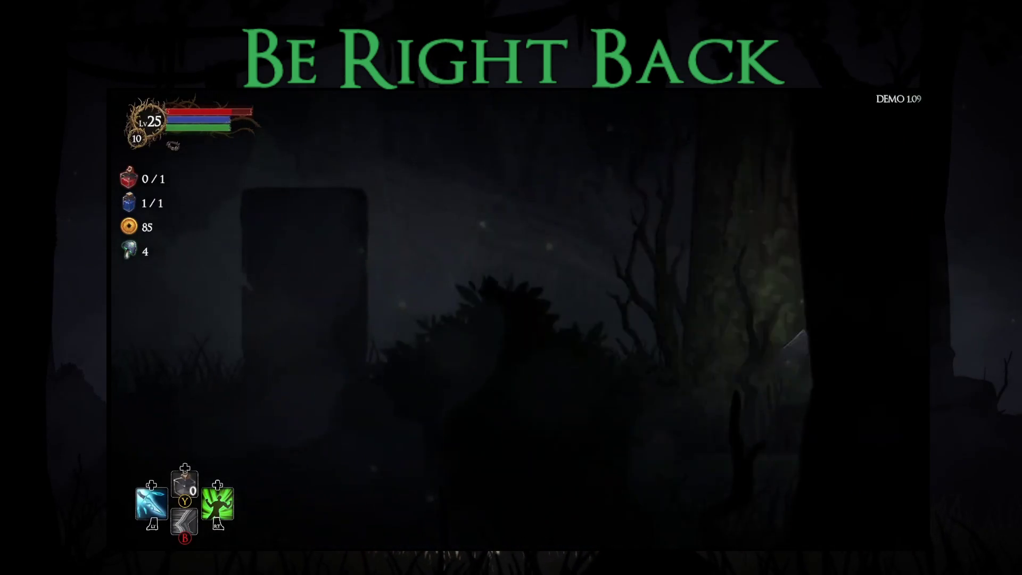
pyautogui.press('Right')
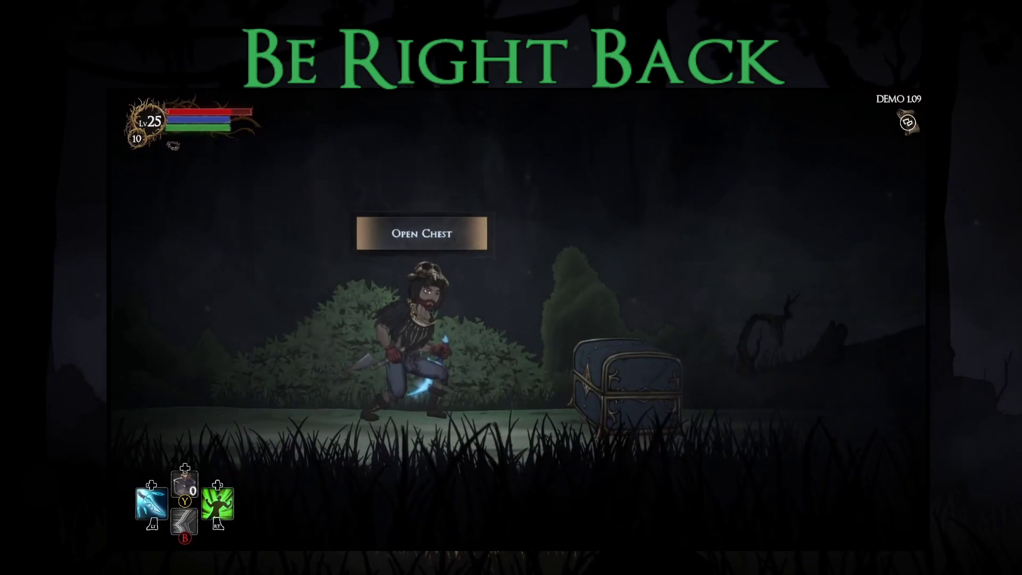
pyautogui.press('e')
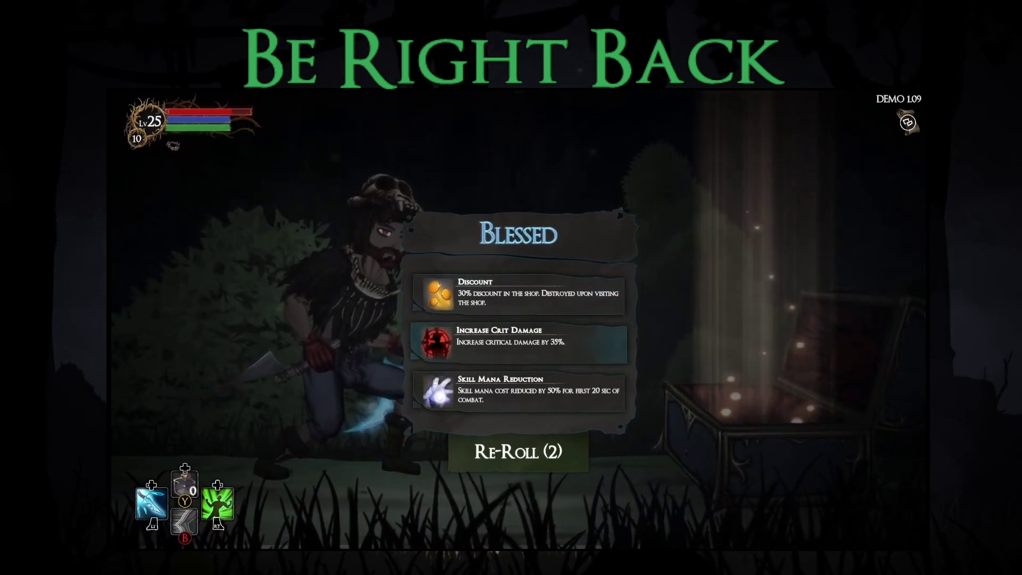
pyautogui.press('Down')
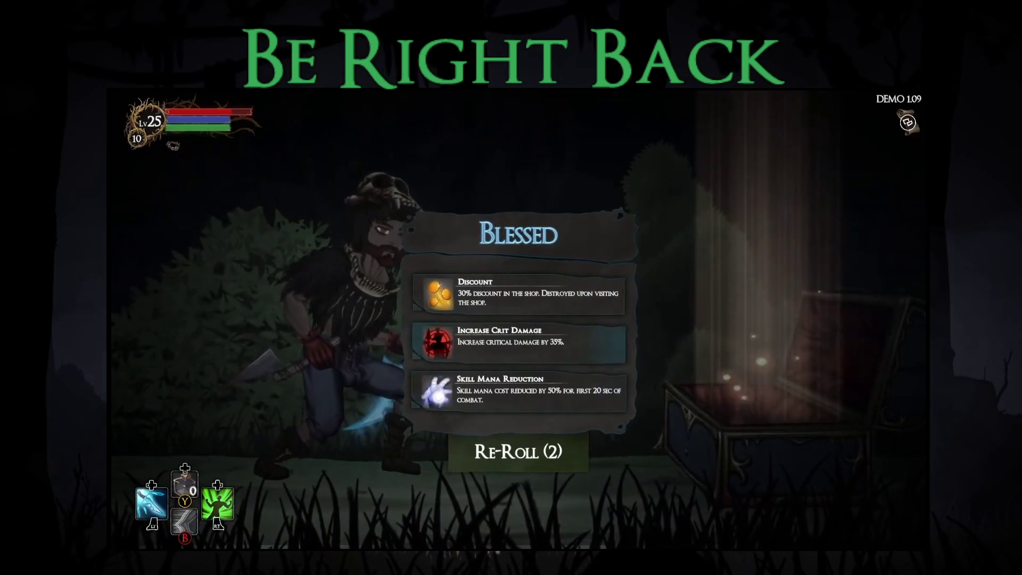
pyautogui.press('Down')
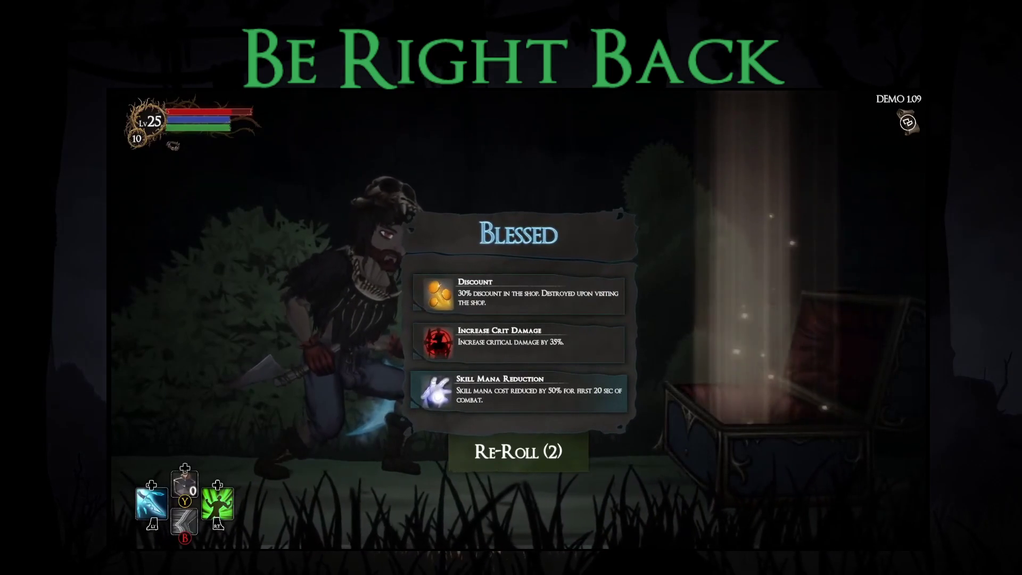
pyautogui.press('Return')
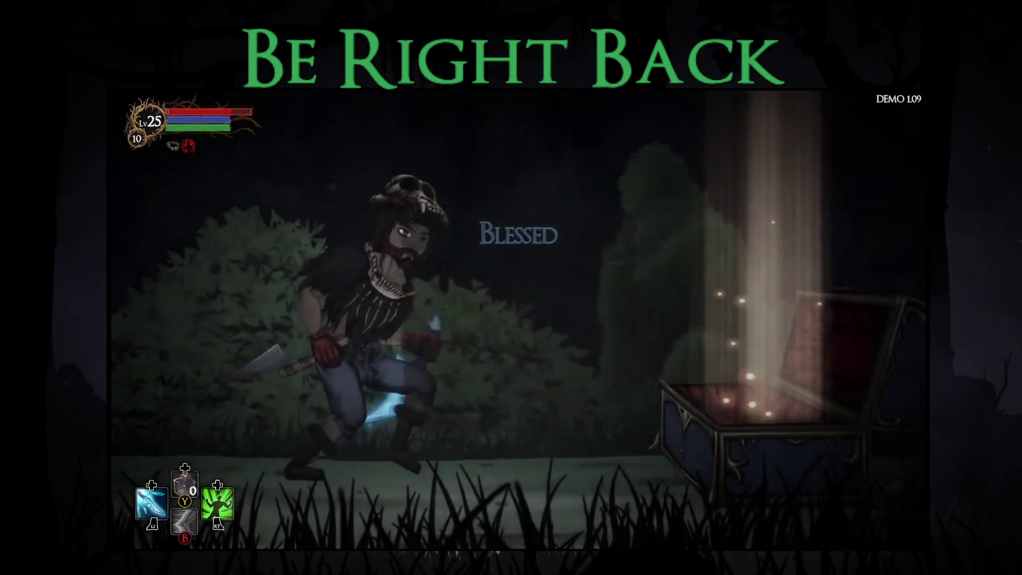
# - At the next node, trade 2 fungi to restore health and mana
pyautogui.press('Right')
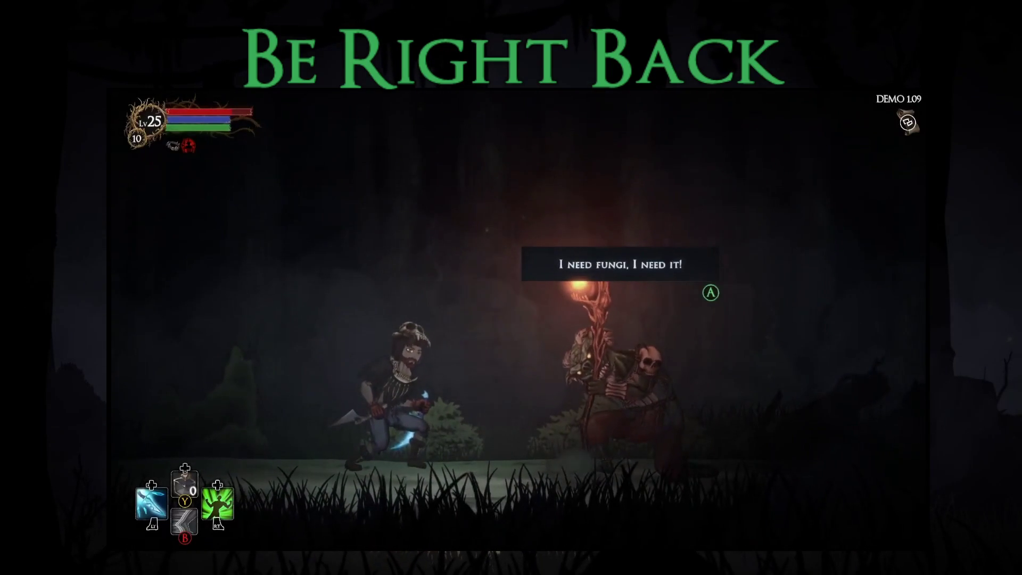
pyautogui.press('Return')
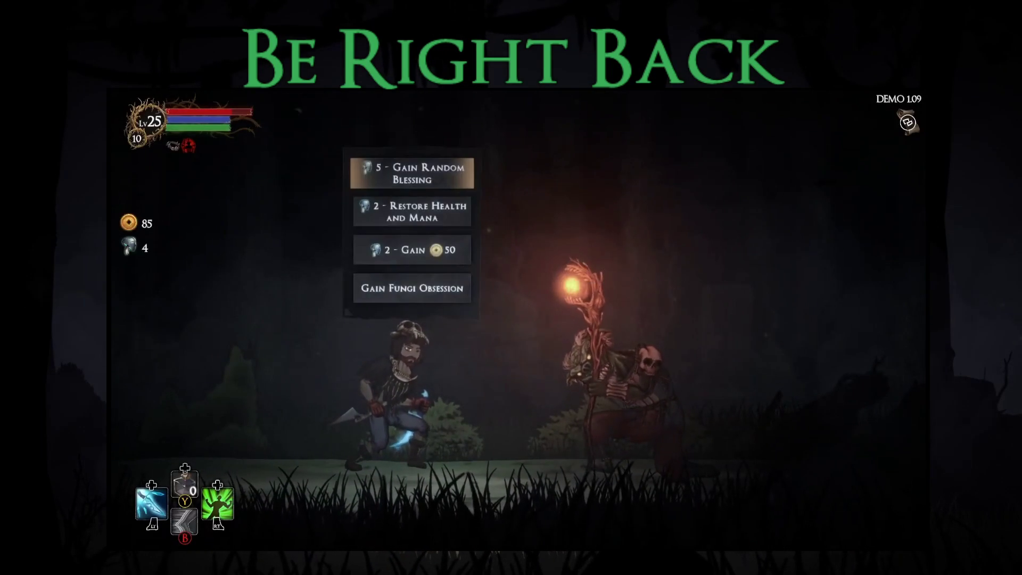
pyautogui.press('Down')
pyautogui.press('Down')
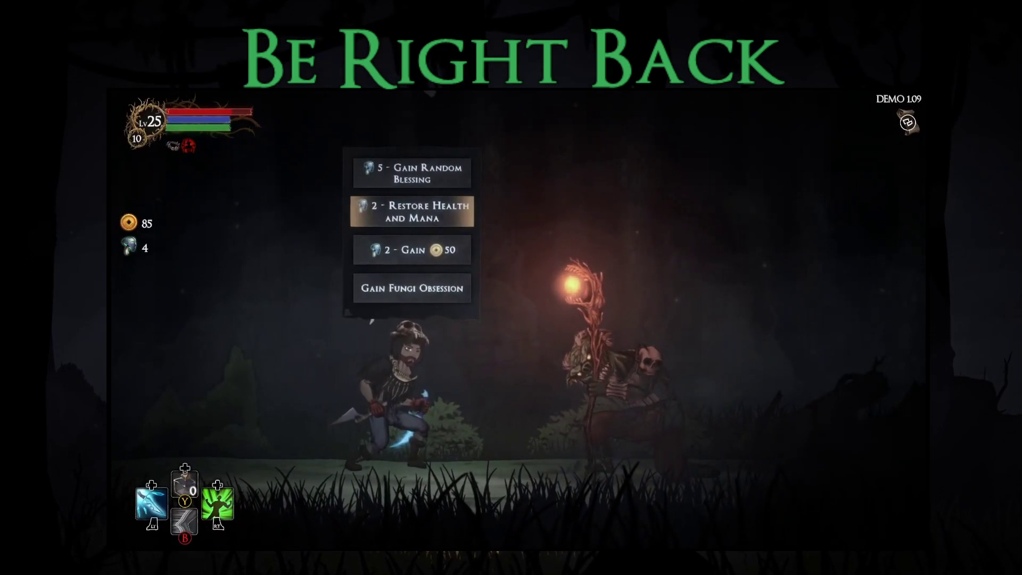
pyautogui.press('Return')
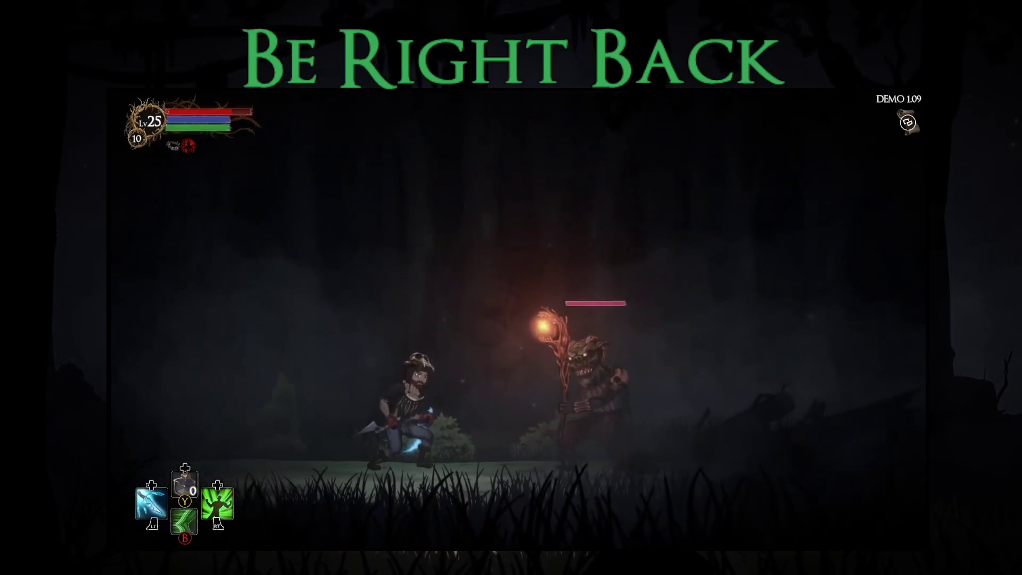
# - Defeat the fire-casting staff enemy with dashes and slashes, then take all the loot
pyautogui.press('b')
pyautogui.press('Left')
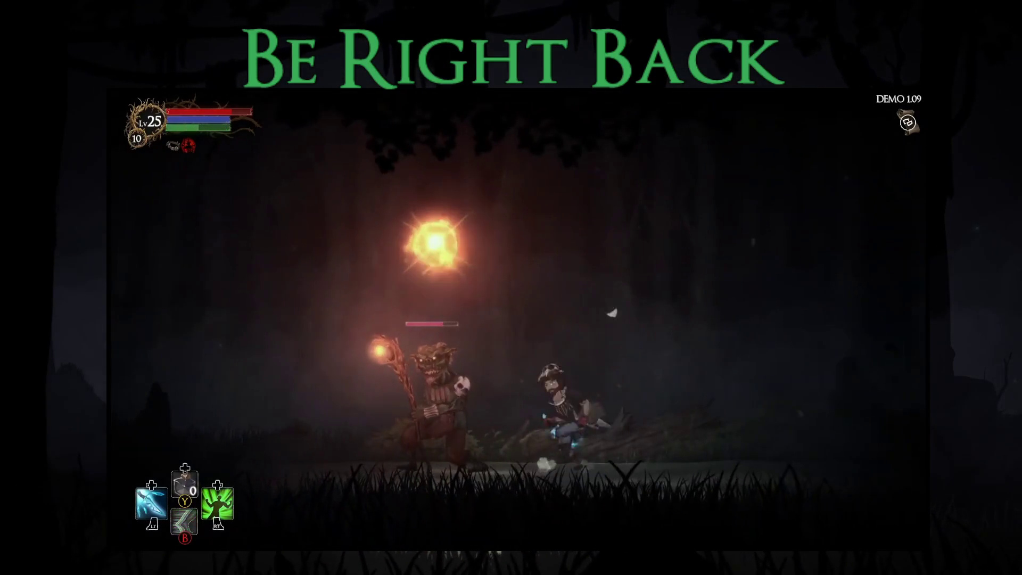
pyautogui.press('Left')
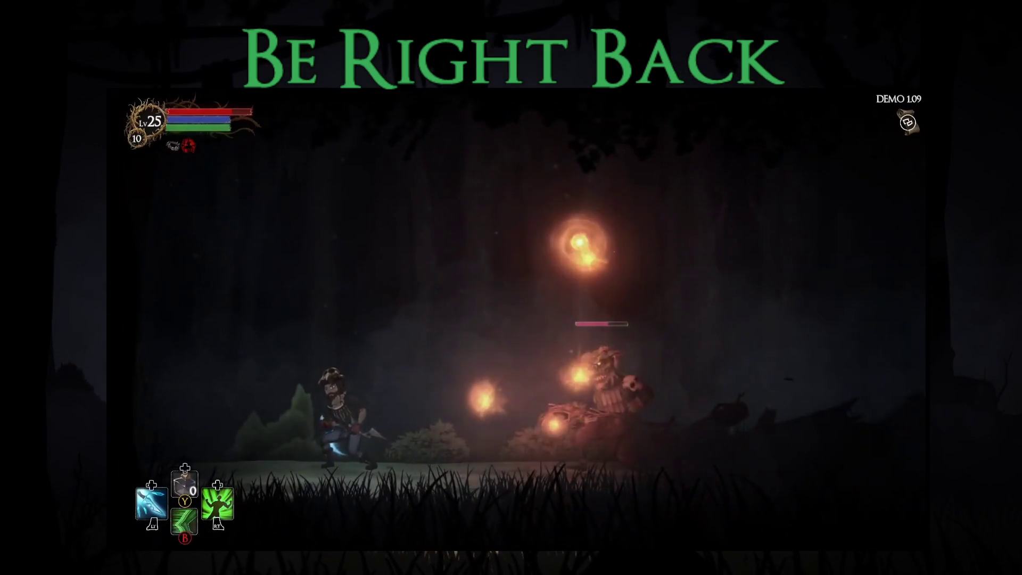
pyautogui.press('b')
pyautogui.press('Right')
pyautogui.press('x')
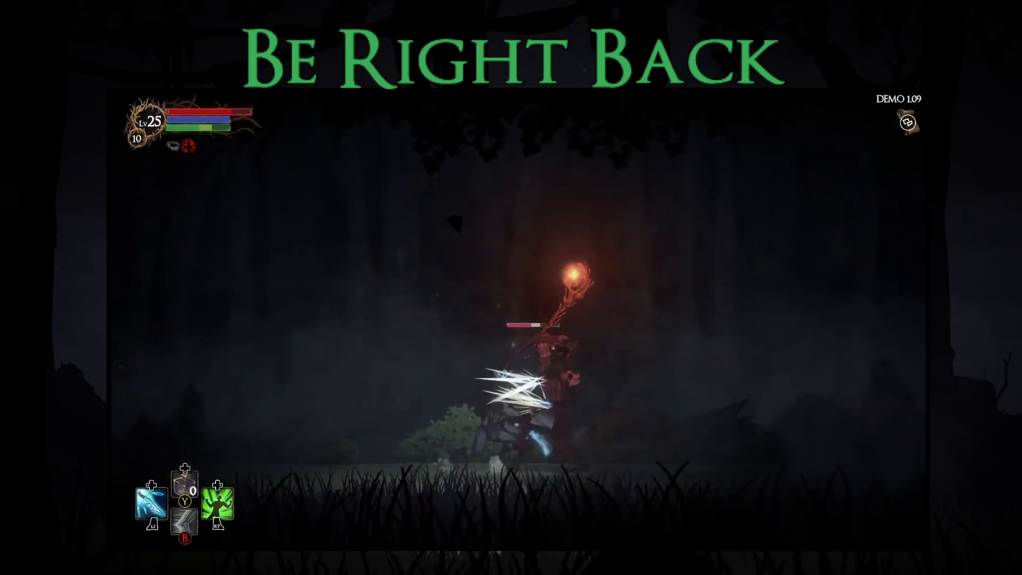
pyautogui.press('x')
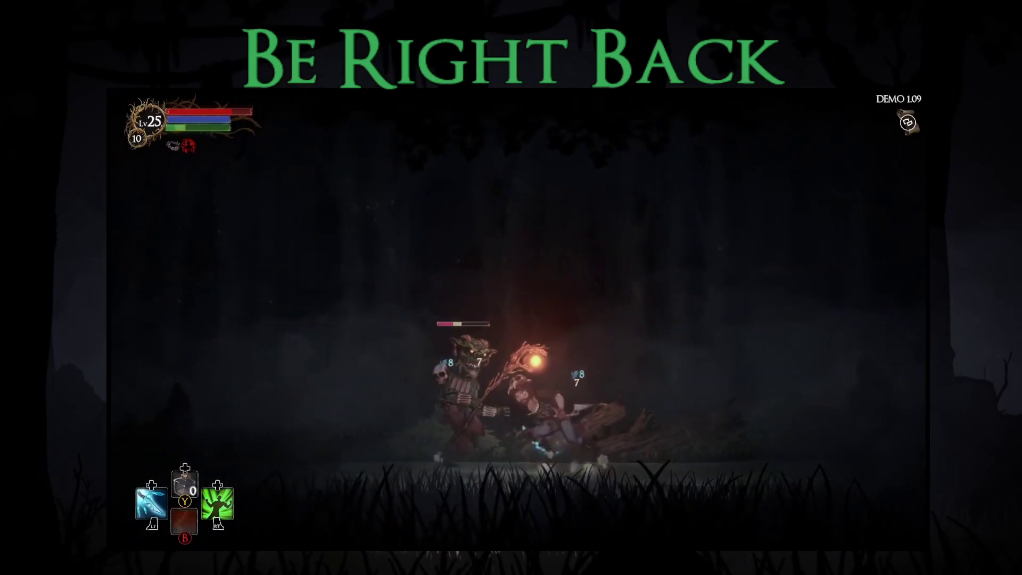
pyautogui.press('b')
pyautogui.press('Right')
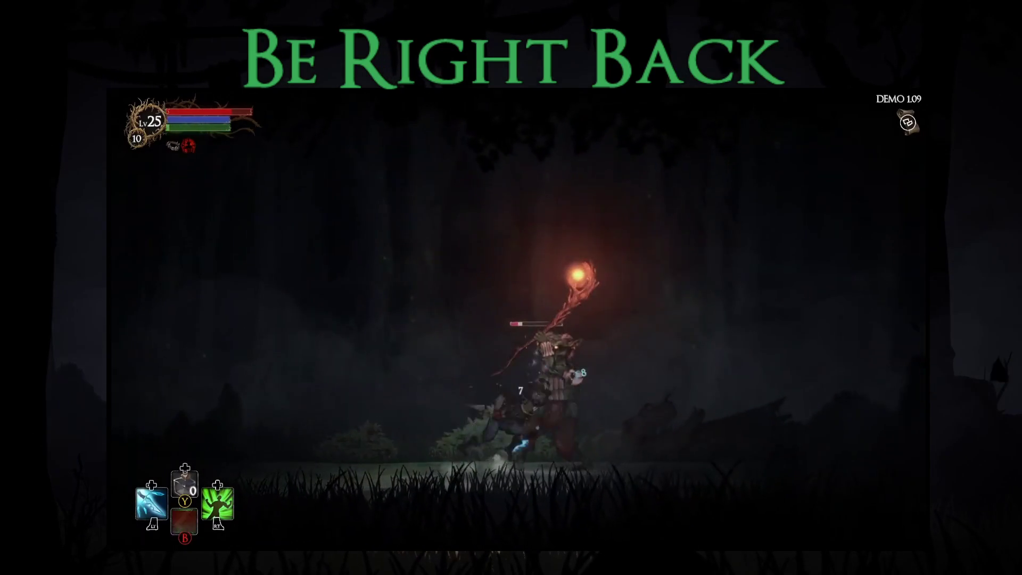
pyautogui.press('x')
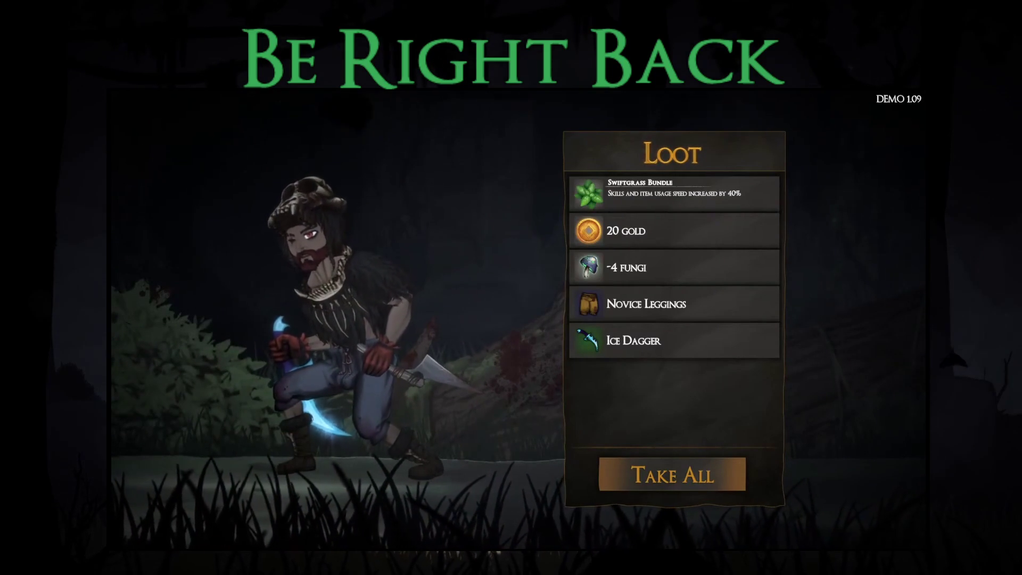
pyautogui.press('Return')
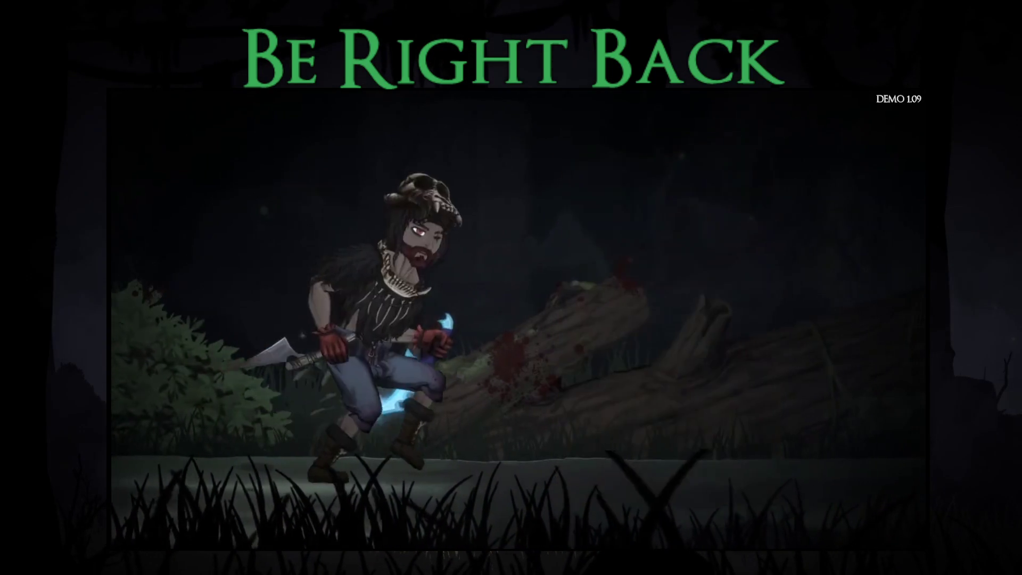
# - Equip the Ice Dagger in the right hand and look over the new Novice Leggings
pyautogui.press('i')
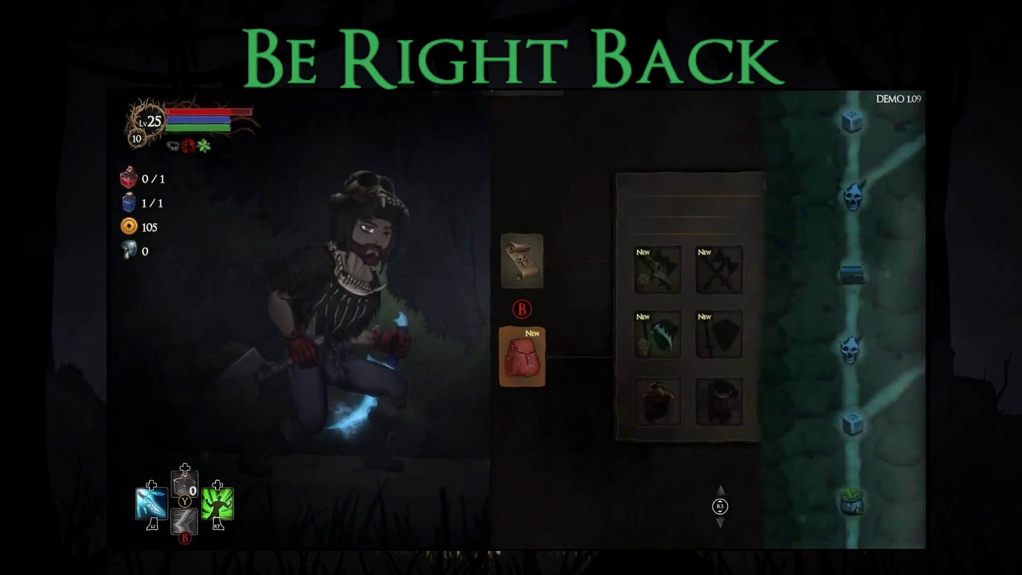
pyautogui.press('Right')
pyautogui.press('Left')
pyautogui.press('Return')
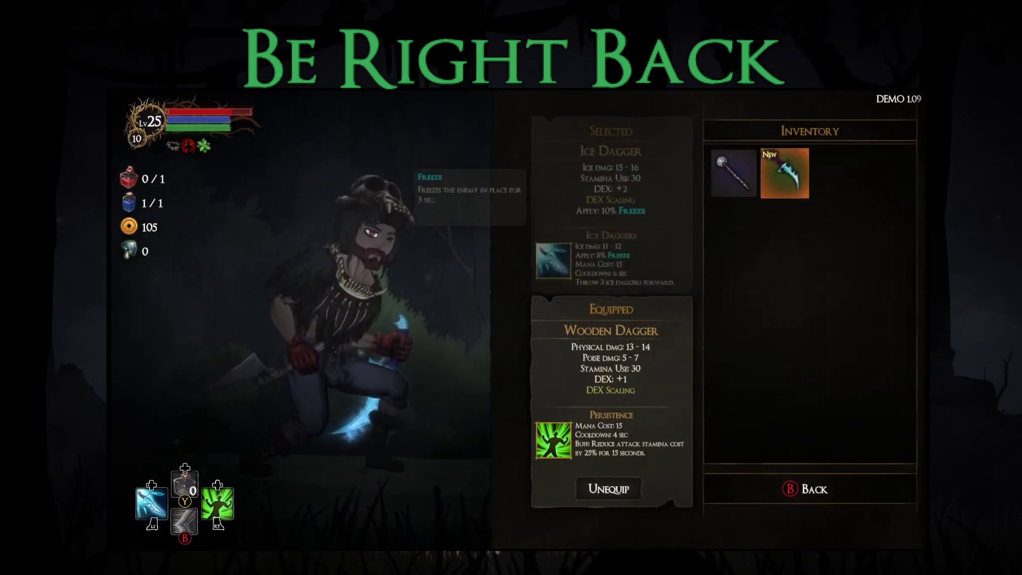
pyautogui.press('Return')
pyautogui.press('Down')
pyautogui.press('Right')
pyautogui.press('Right')
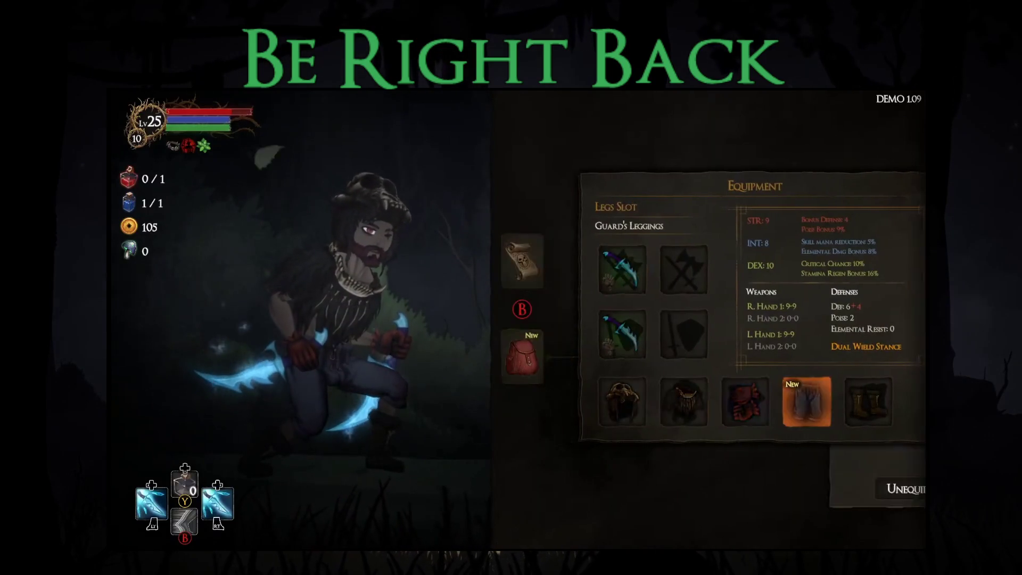
pyautogui.press('Return')
pyautogui.press('Right')
pyautogui.press('Escape')
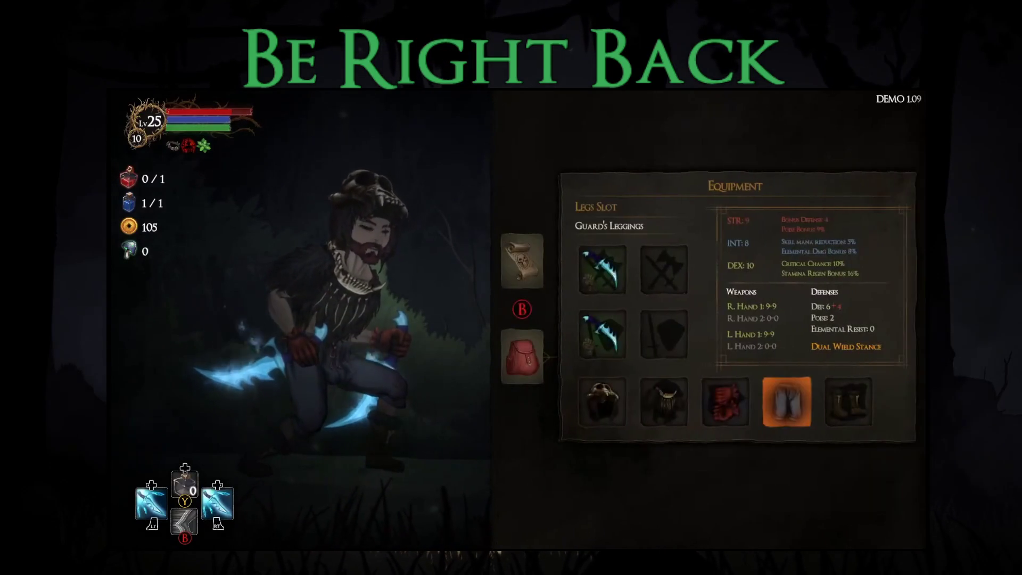
pyautogui.press('Escape')
pyautogui.press('Escape')
# - Enter the next forest area and wear down the purple staff enemy with dash slashes
pyautogui.press('Right')
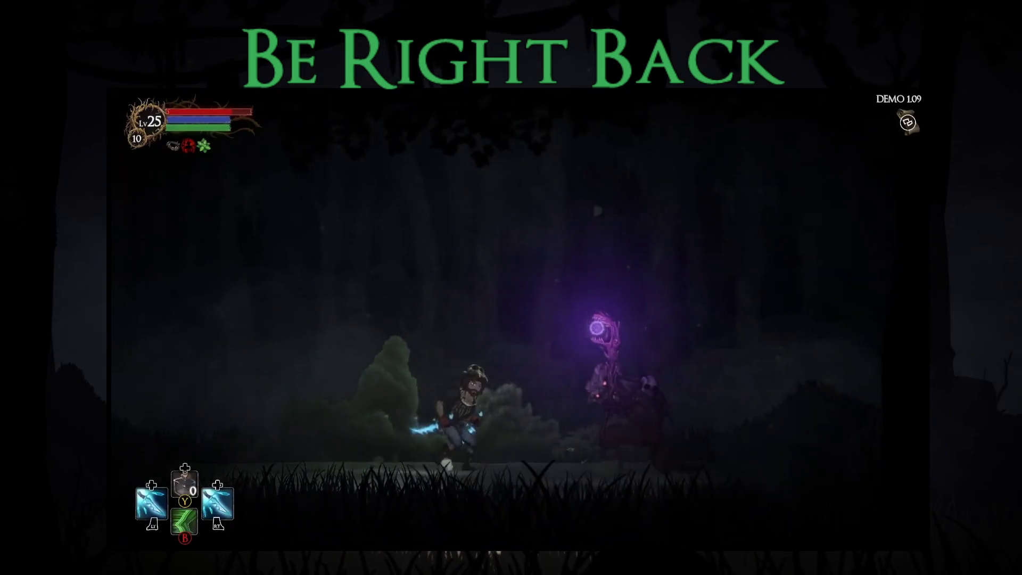
pyautogui.press('shift')
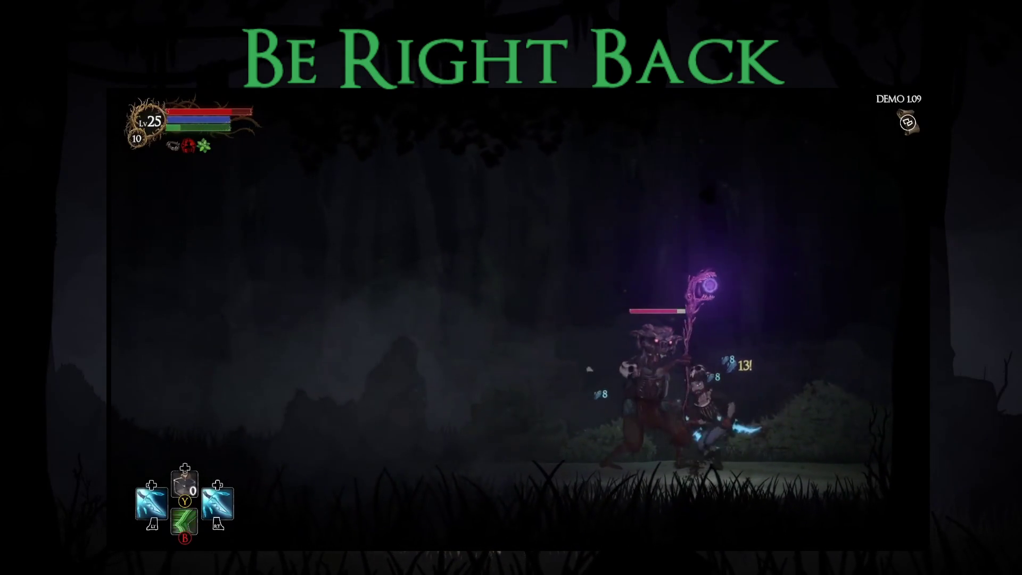
pyautogui.press('Left')
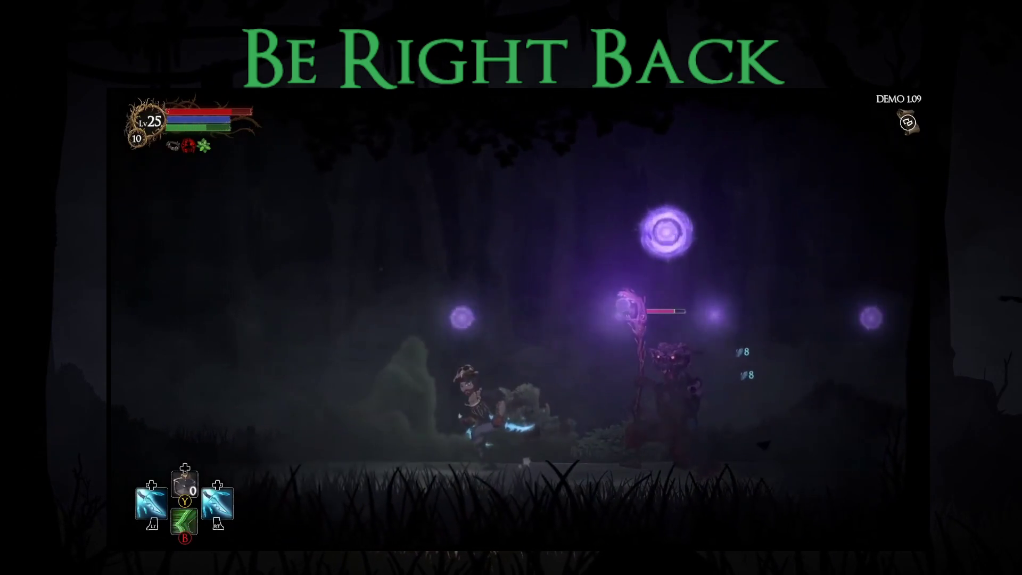
pyautogui.press('Left')
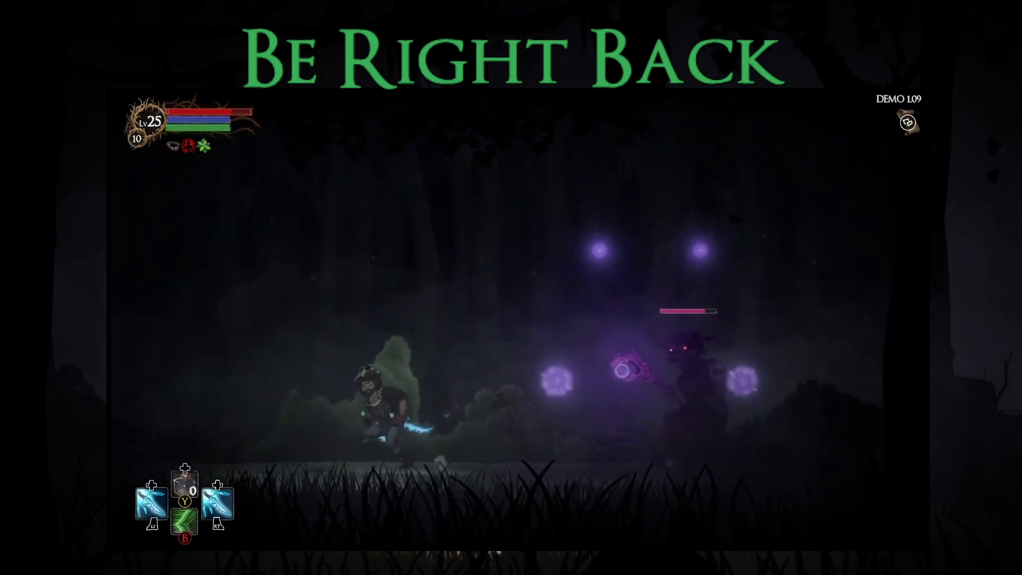
pyautogui.press('Right')
pyautogui.press('shift')
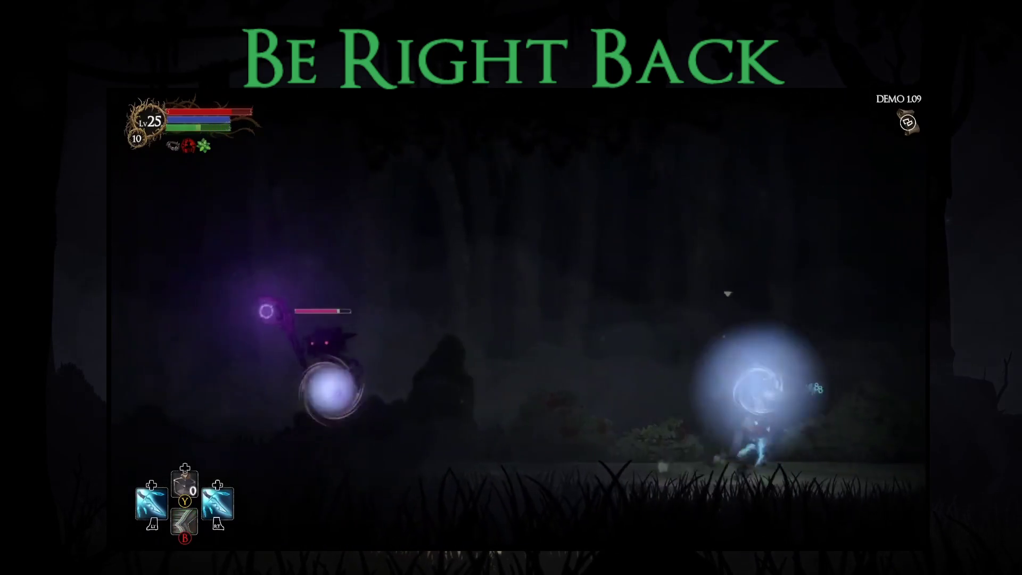
pyautogui.press('Left')
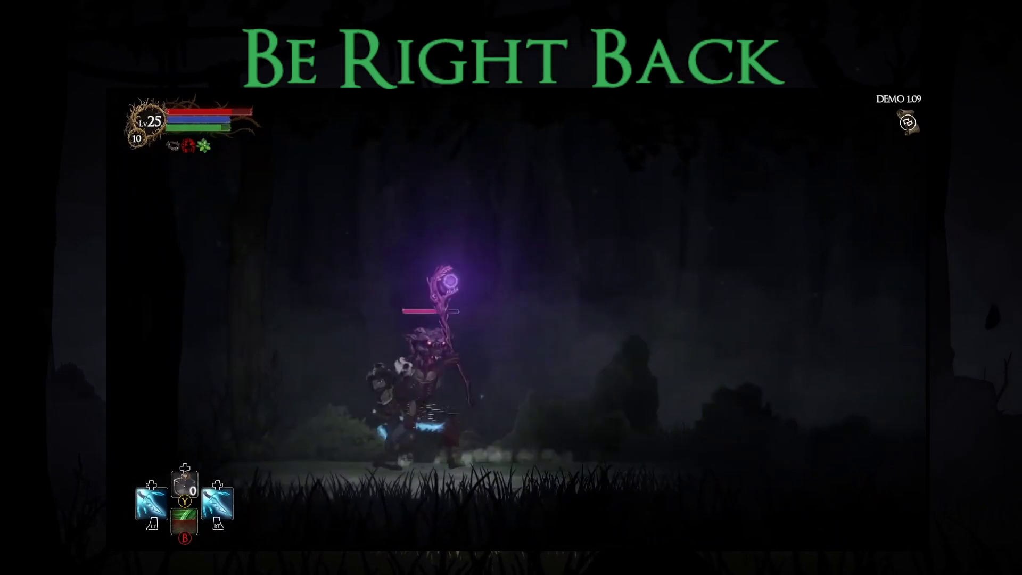
pyautogui.press('shift')
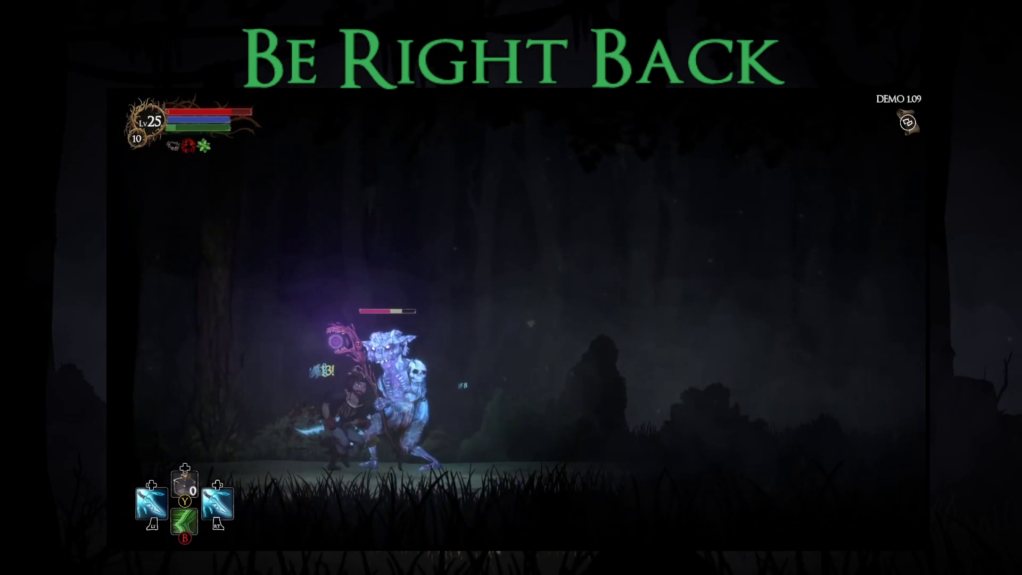
pyautogui.press('shift')
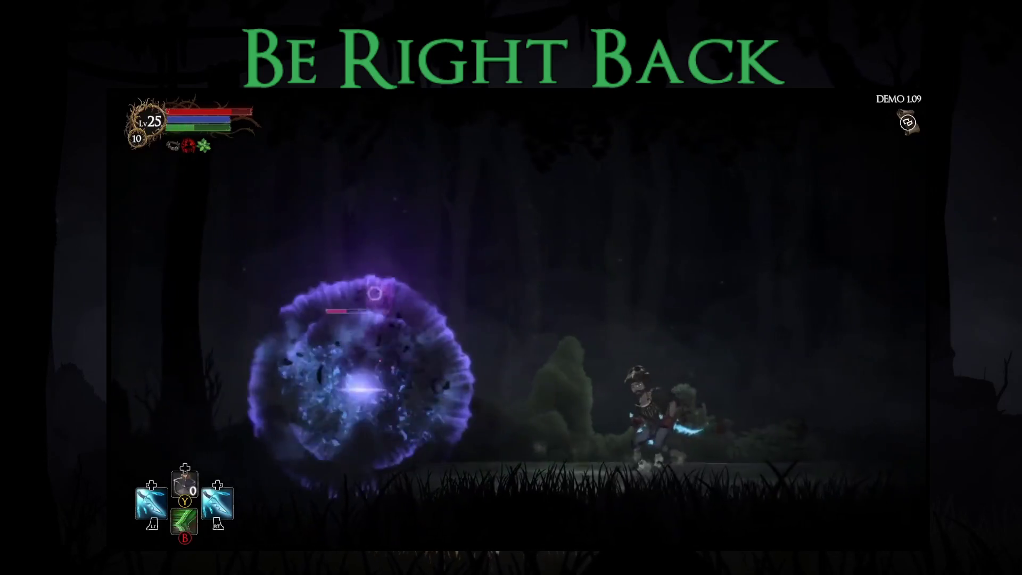
pyautogui.press('shift')
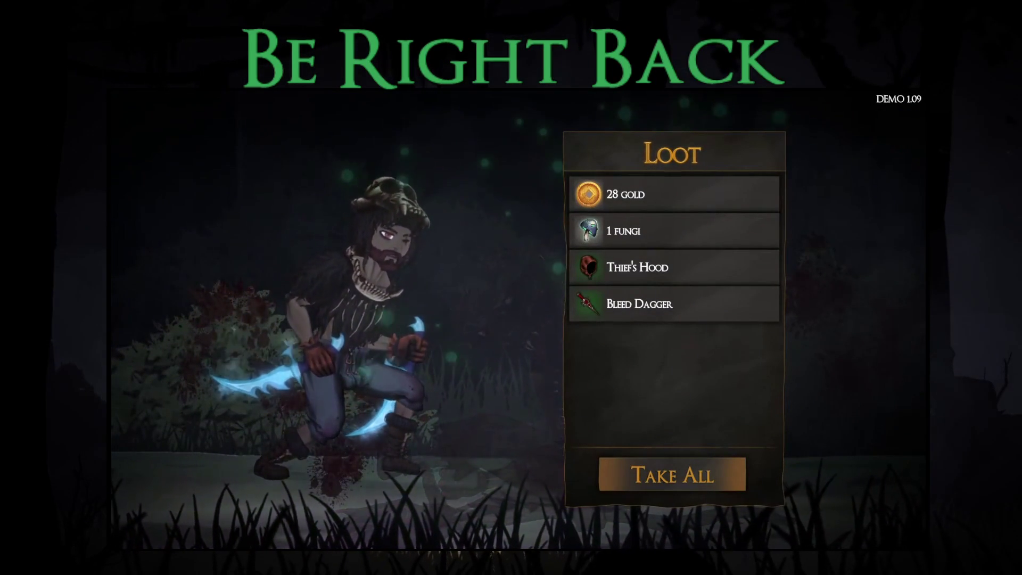
# - Take the loot, accept a blessing, beat the next enemy, collect its loot, and move on
pyautogui.press('Return')
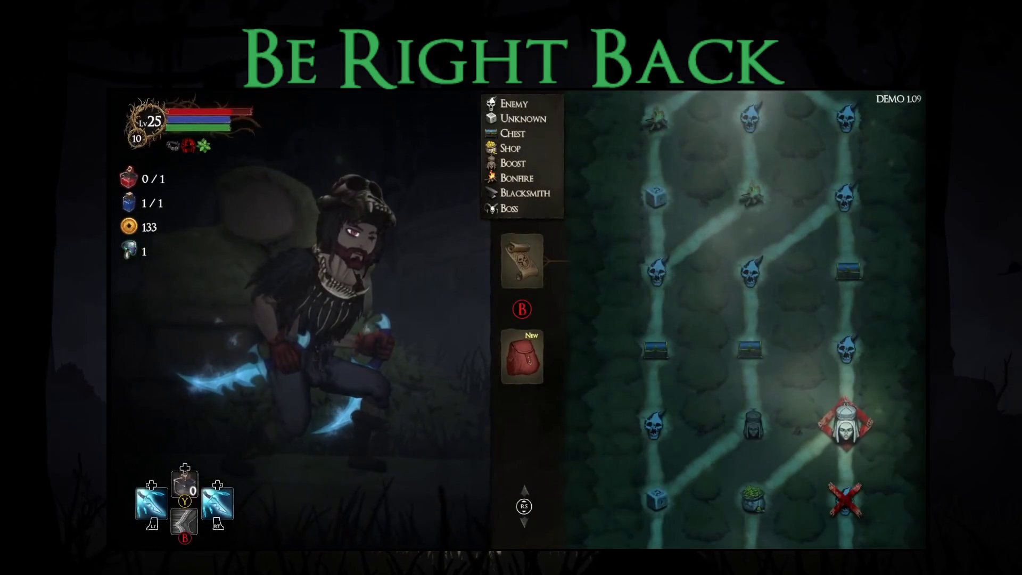
pyautogui.press('Return')
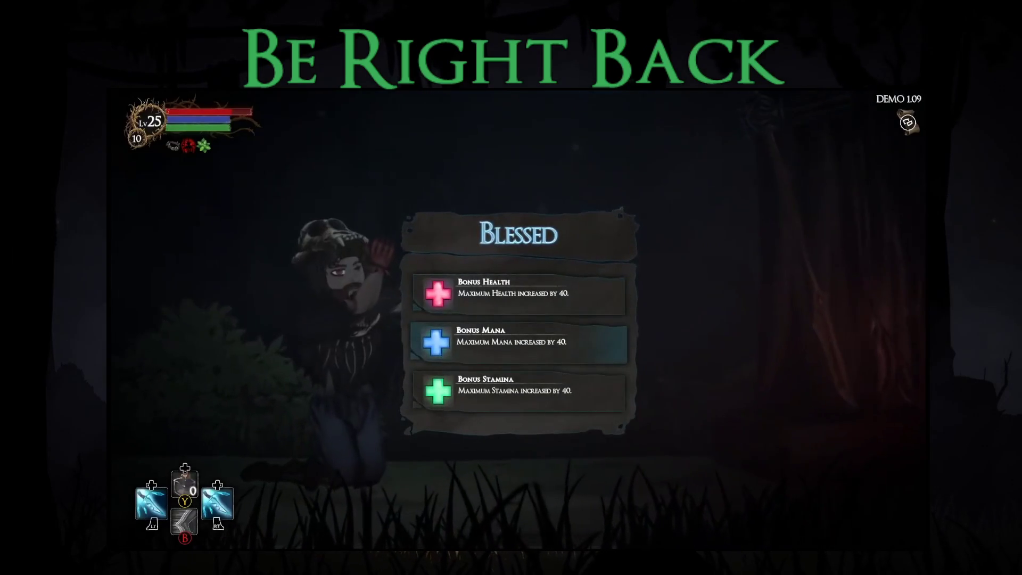
pyautogui.press('Tab')
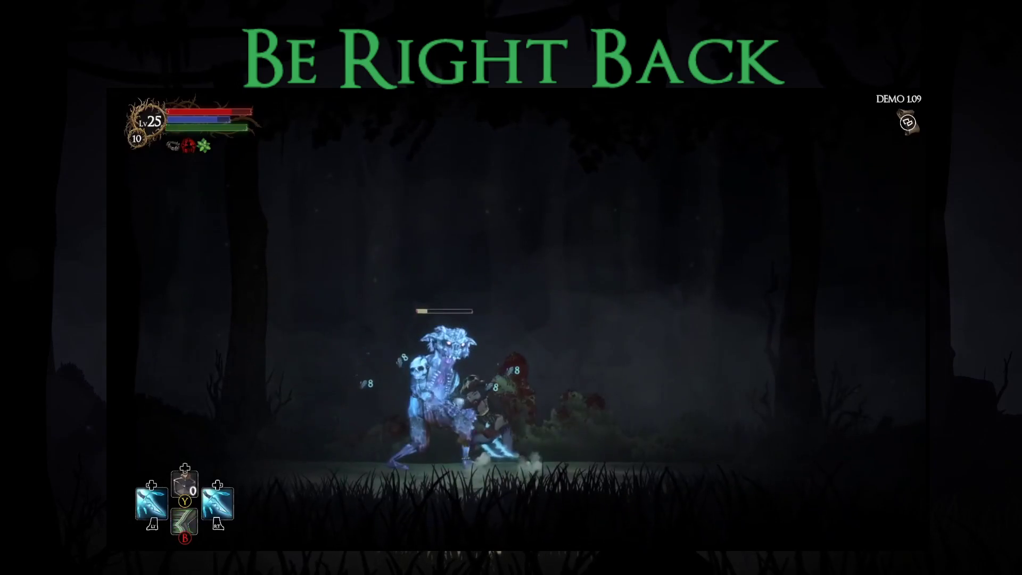
pyautogui.press('Return')
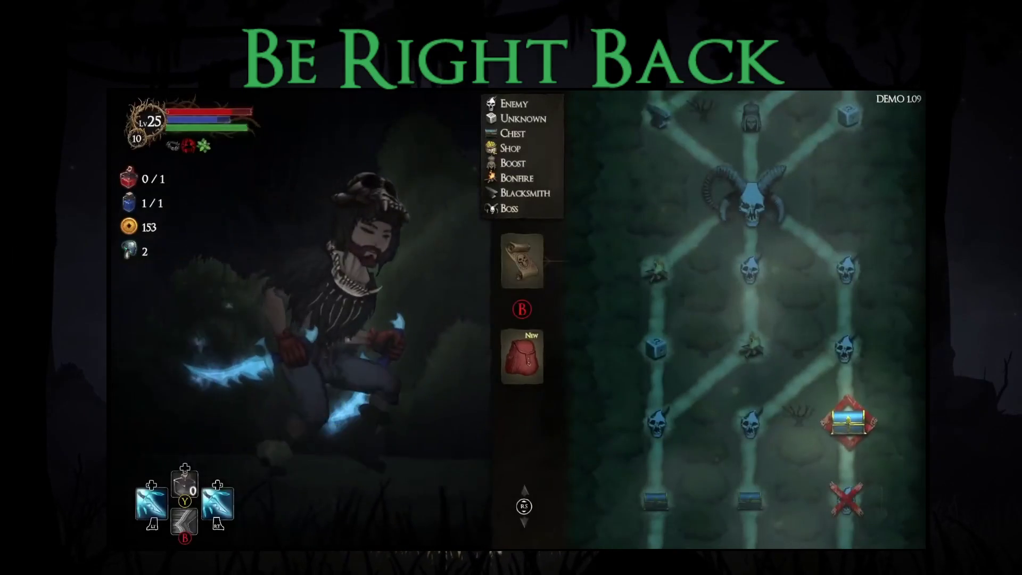
pyautogui.press('Return')
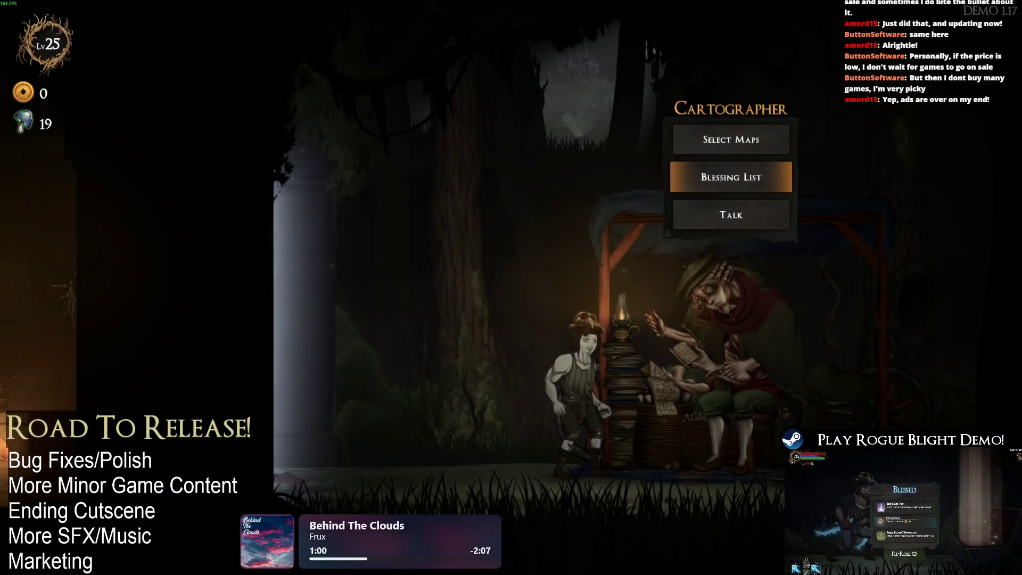
# - Start Story Mode from the Cartographer with the Wooden Dagger and the Grindstone blessing
pyautogui.click(730, 141)
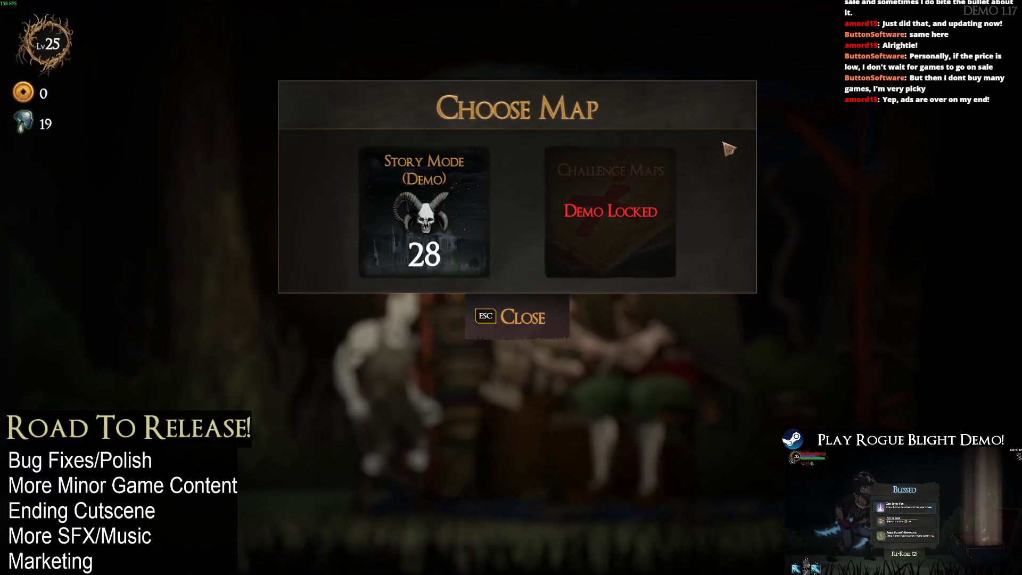
pyautogui.press('Return')
pyautogui.press('Return')
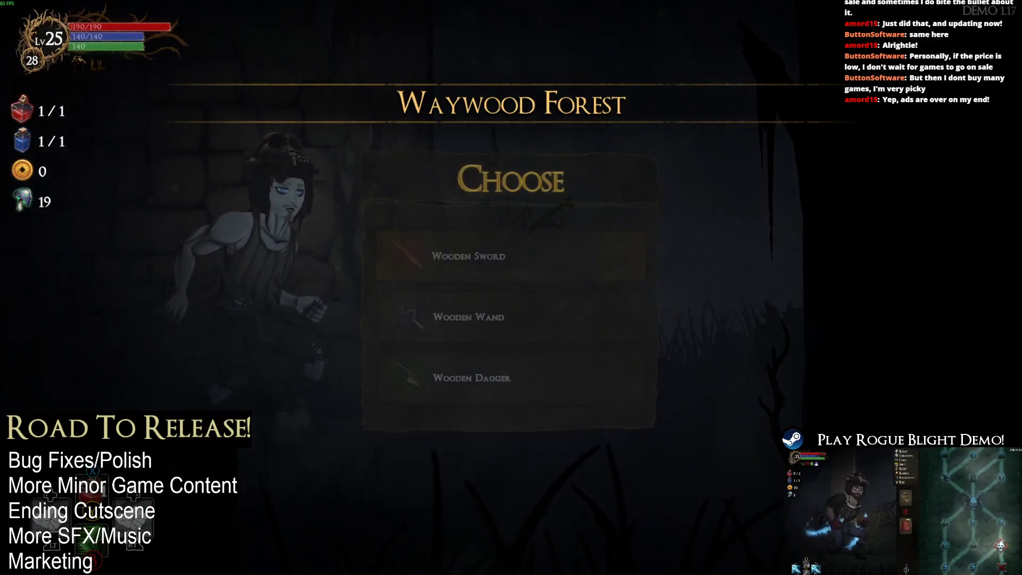
pyautogui.press('Down')
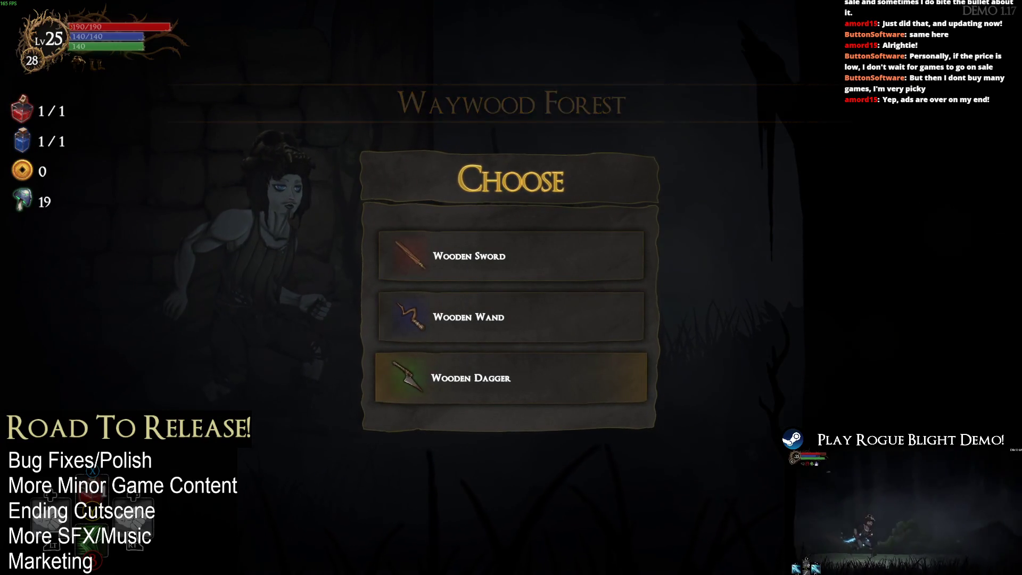
pyautogui.press('Return')
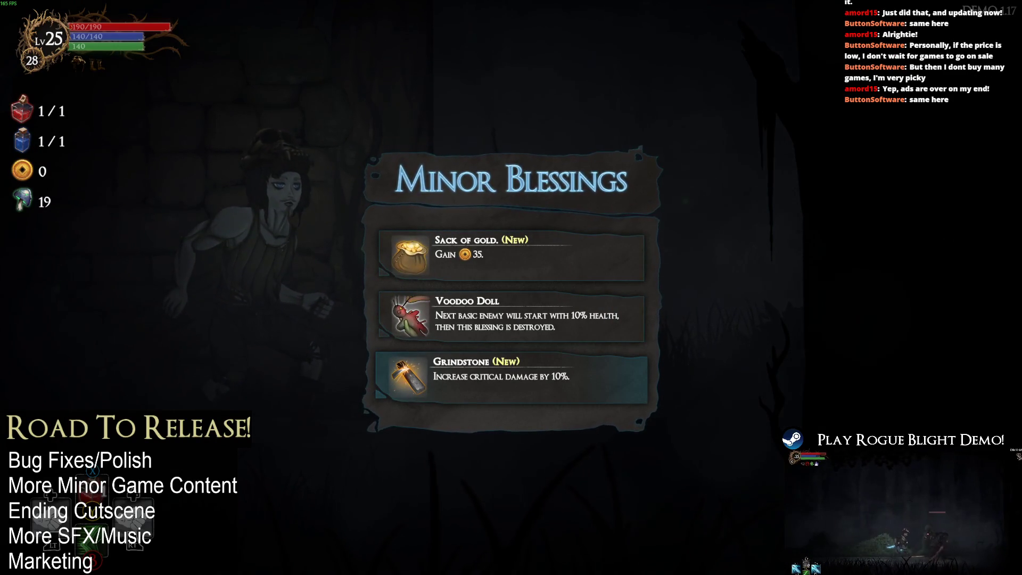
pyautogui.press('Return')
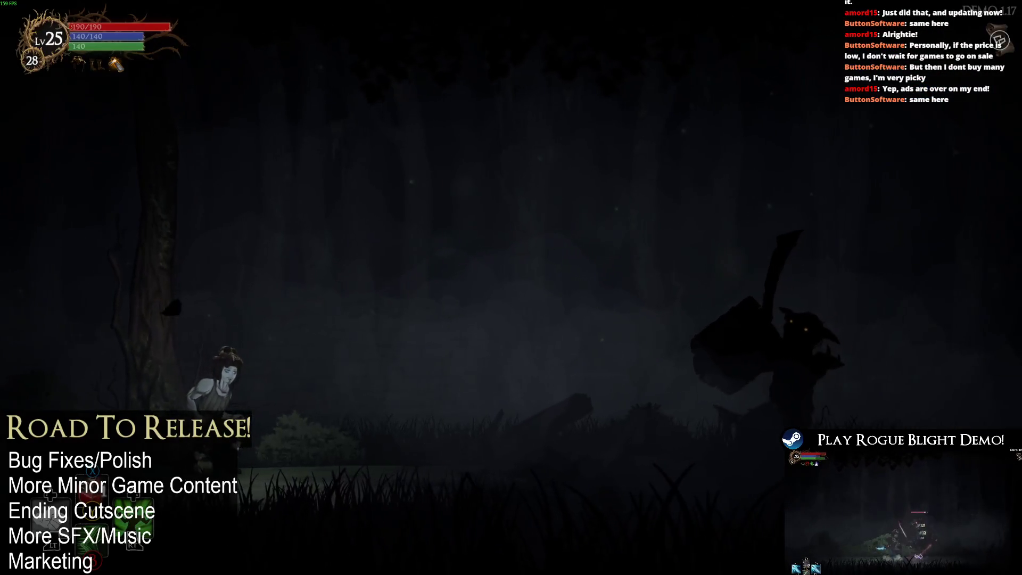
# - Use the stamina-saving skill and kill the first goblin, dodging its attacks
pyautogui.press('q')
pyautogui.press('Right')
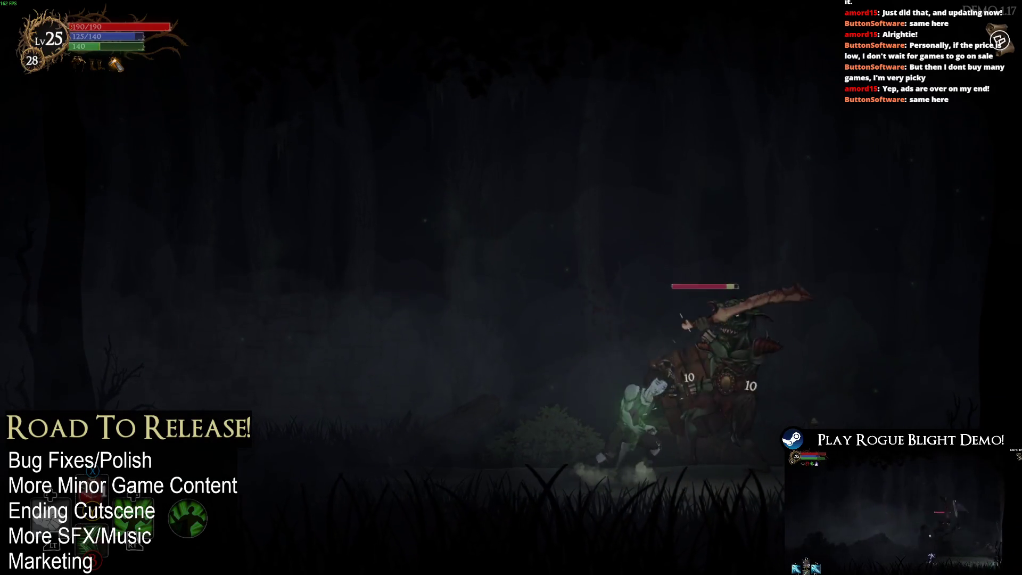
pyautogui.press('Right')
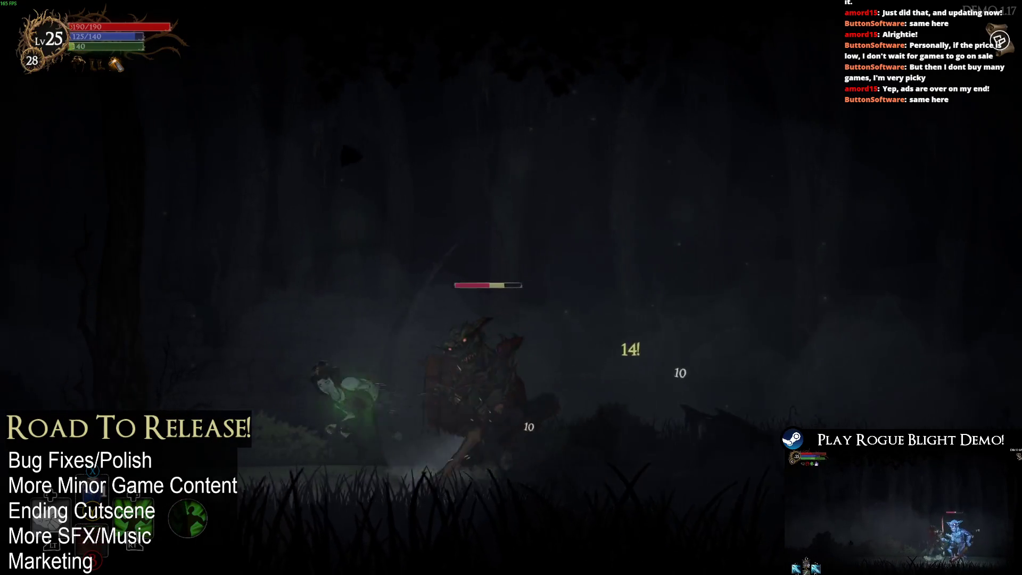
pyautogui.press('Left')
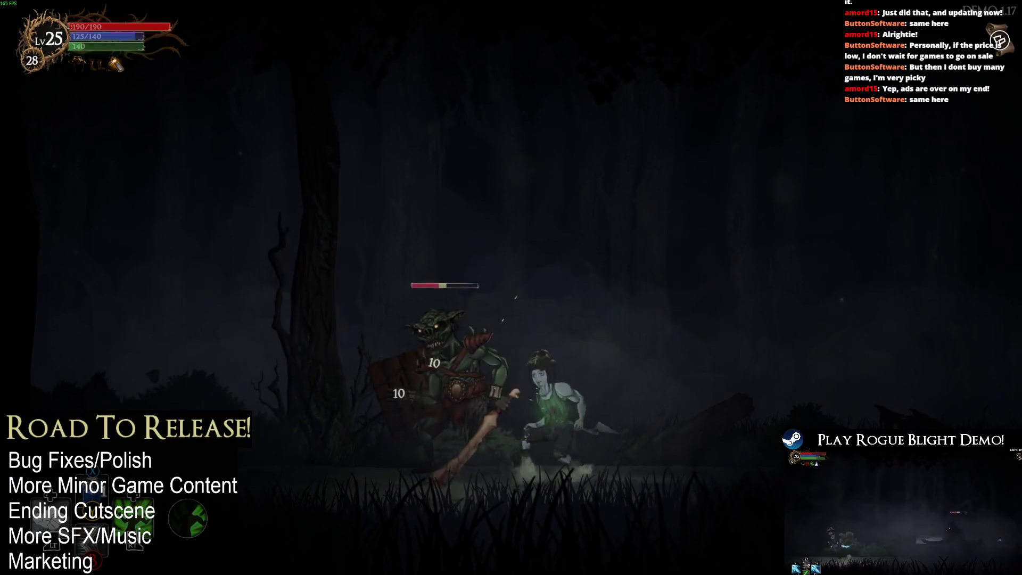
pyautogui.press('Left')
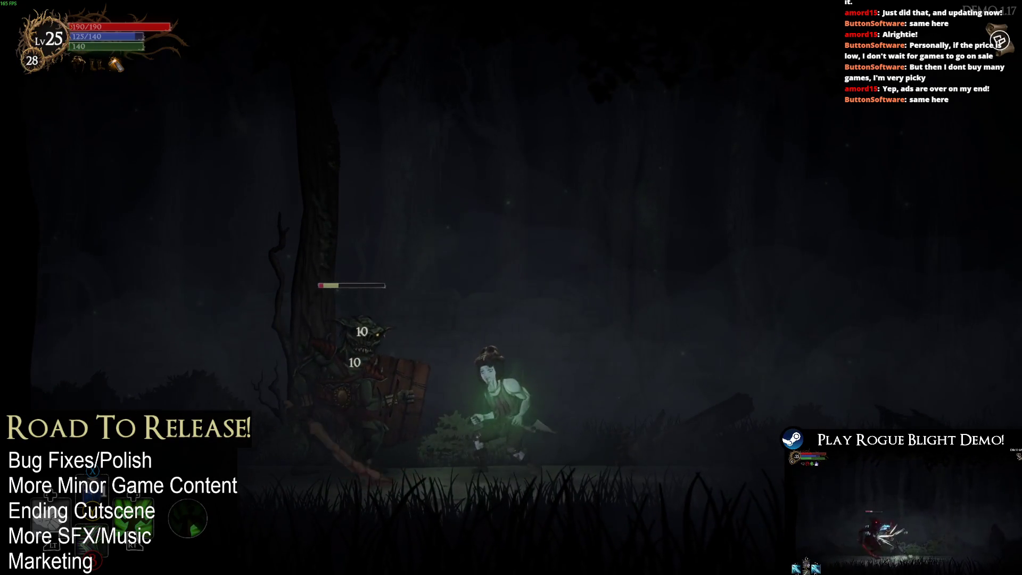
pyautogui.press('x')
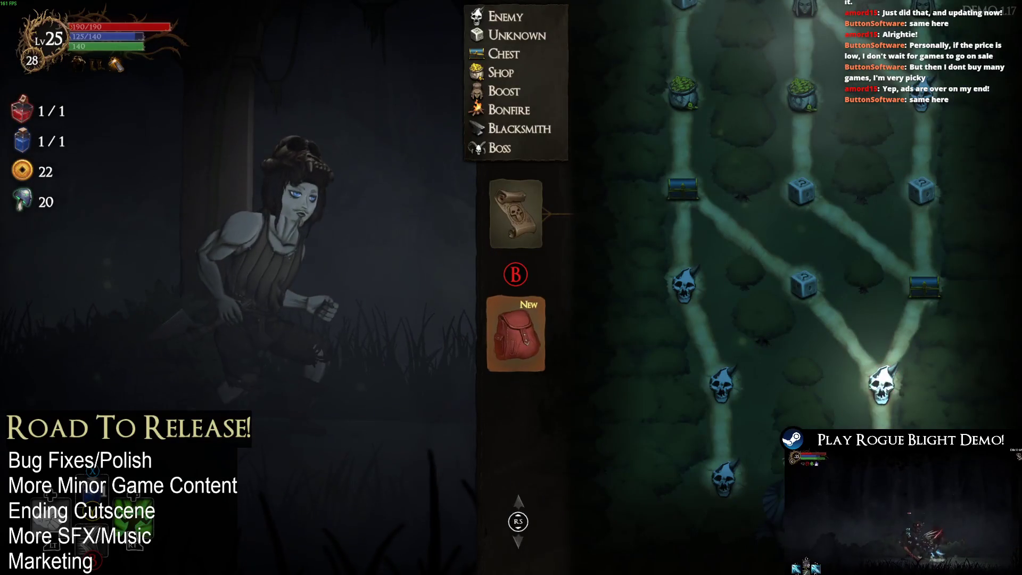
# - Equip the Iron Sword in the right hand after checking the Gorilla's Skull bonus and body slot
pyautogui.press('Down')
pyautogui.press('Up')
pyautogui.press('Up')
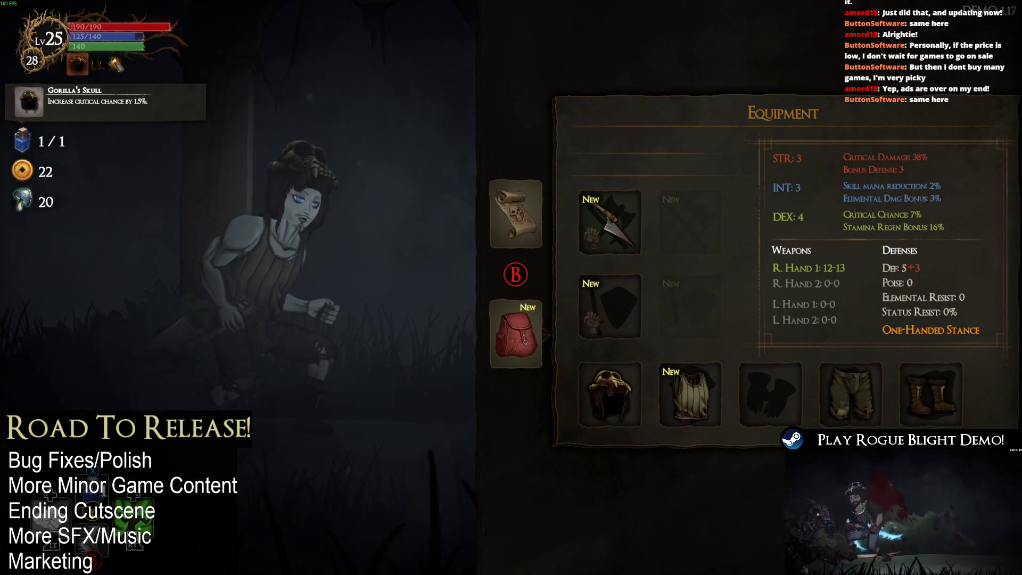
pyautogui.press('Left')
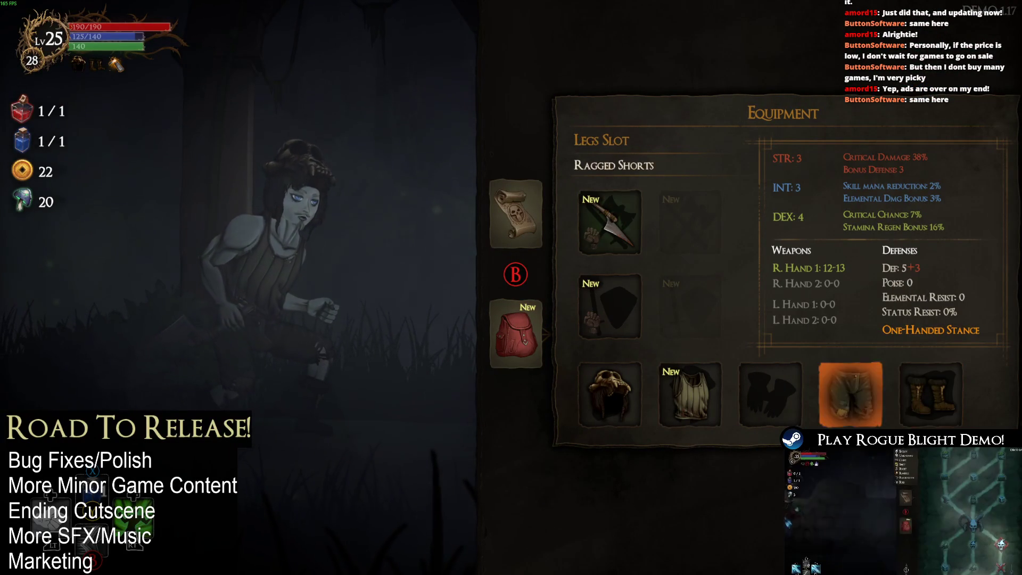
pyautogui.press('Up')
pyautogui.press('Up')
pyautogui.press('Return')
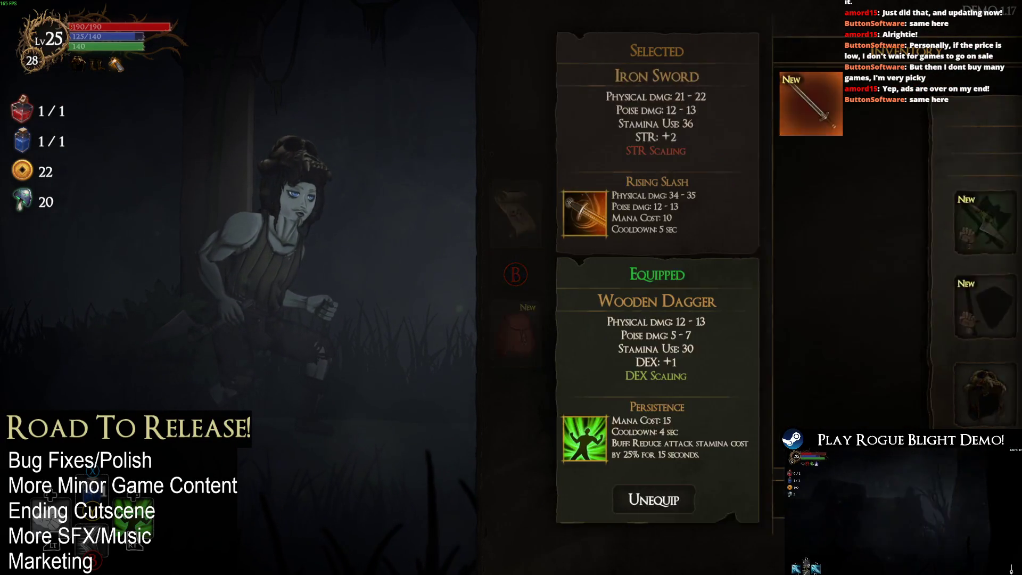
pyautogui.press('Return')
pyautogui.press('Return')
pyautogui.press('Down')
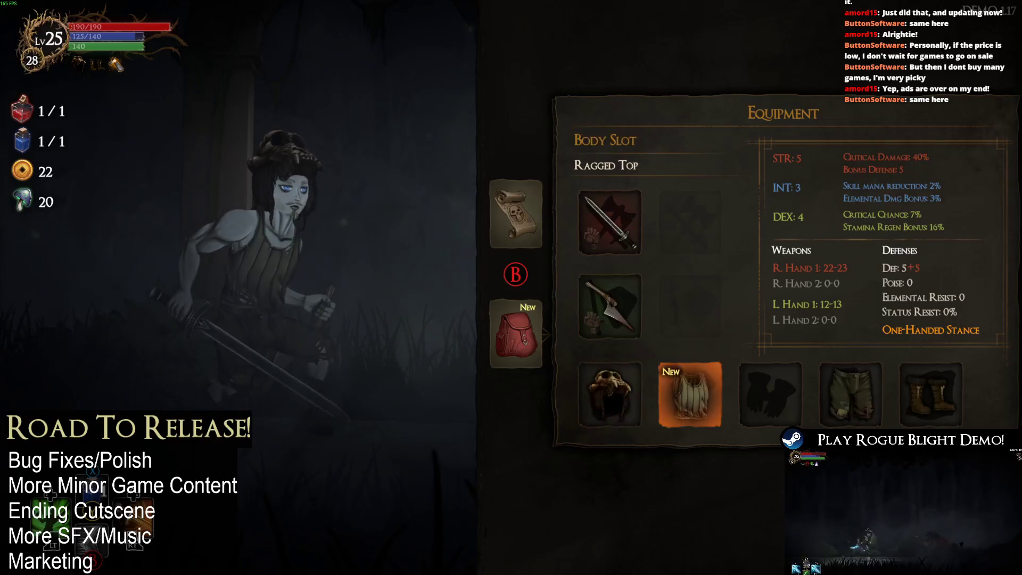
pyautogui.press('Return')
pyautogui.press('Escape')
pyautogui.press('Escape')
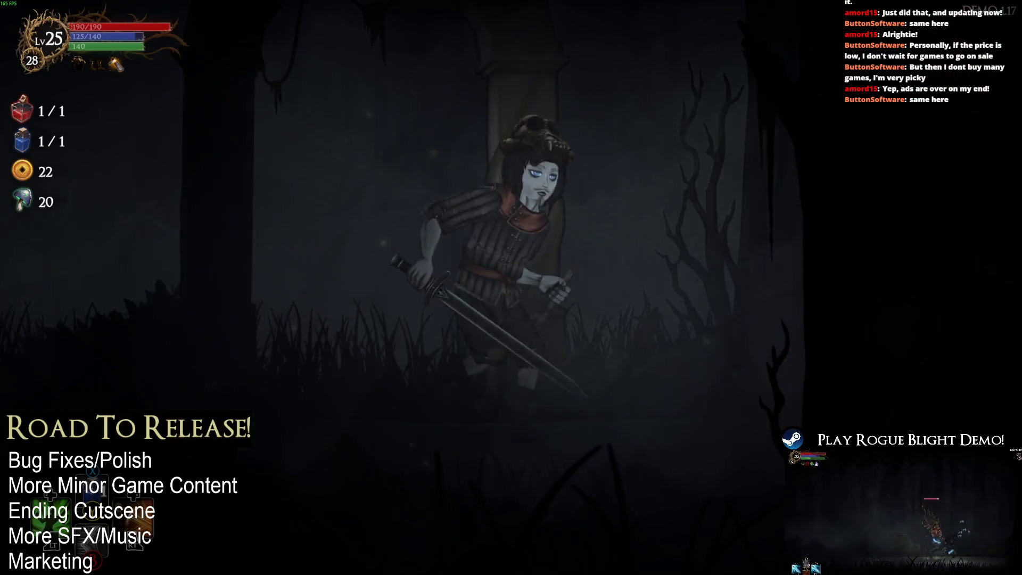
# - Kill the torch enemy in the next forest area, dodging its fireballs, and take the loot
pyautogui.press('Left')
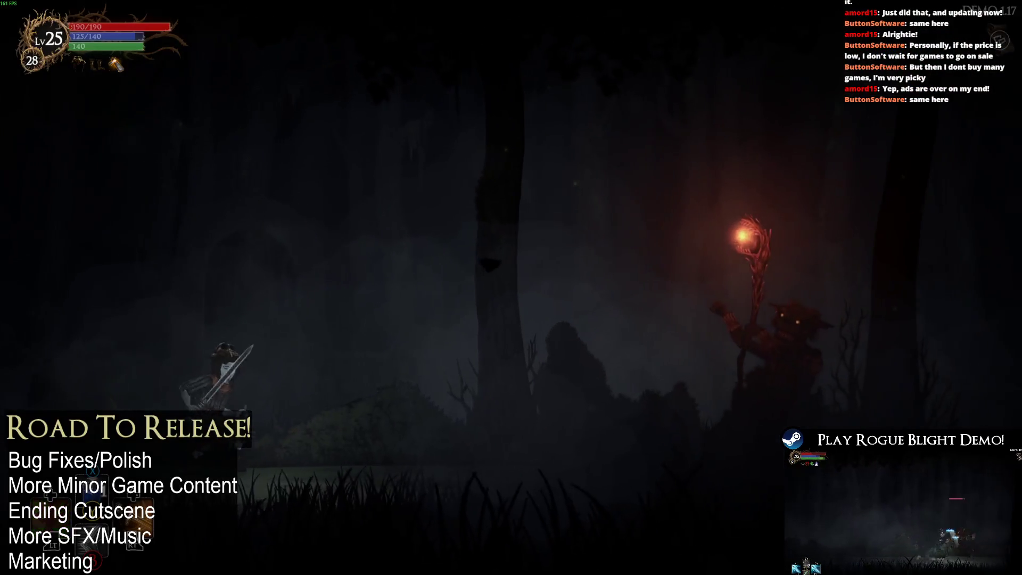
pyautogui.press('Right')
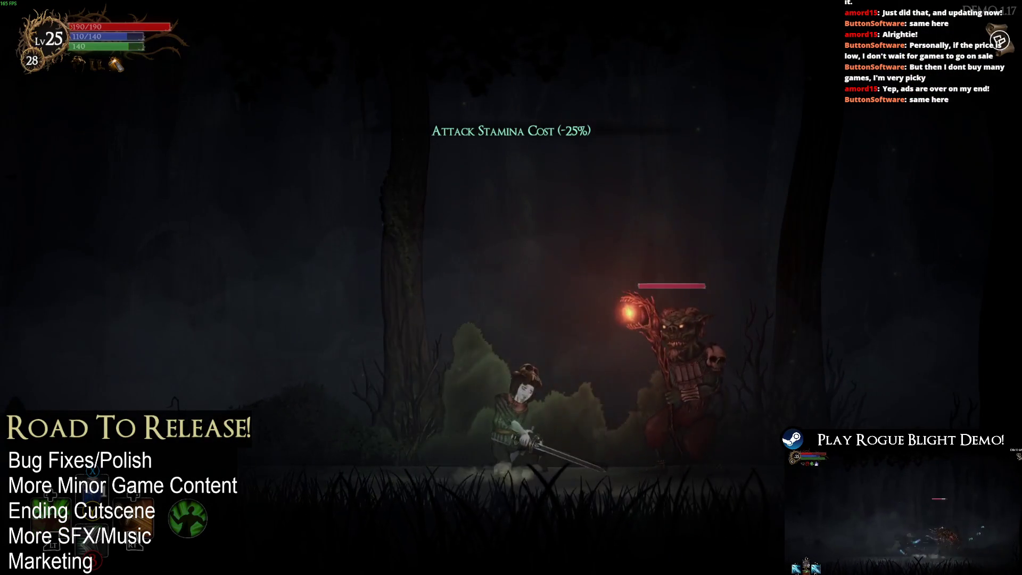
pyautogui.press('Left')
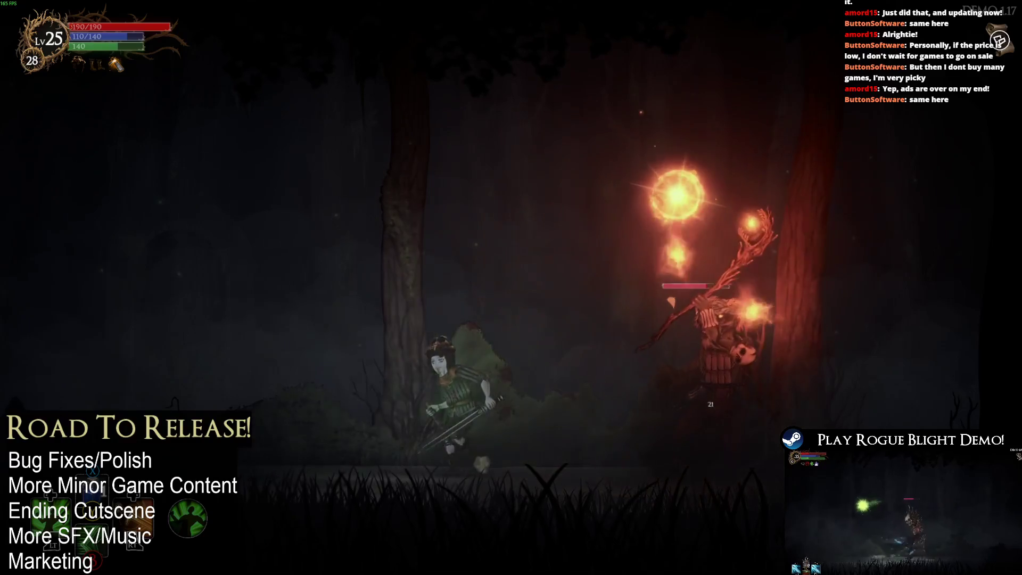
pyautogui.press('Left')
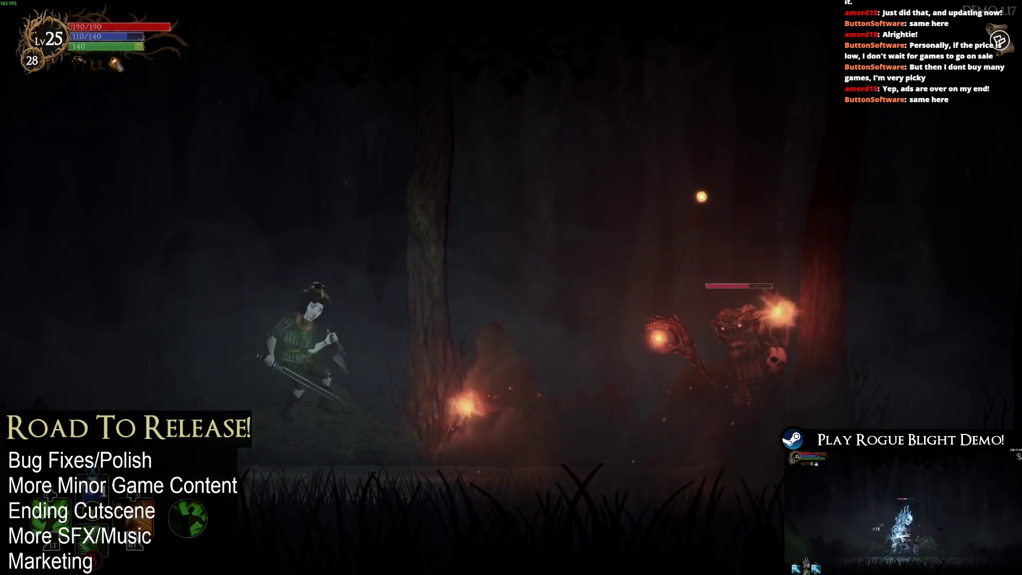
pyautogui.press('Right')
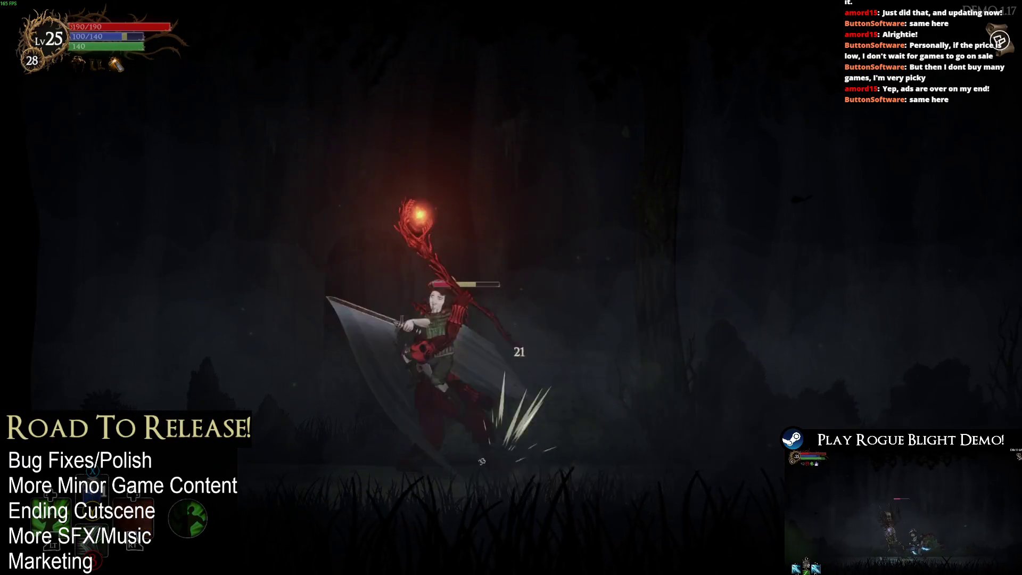
pyautogui.press('space')
pyautogui.press('x')
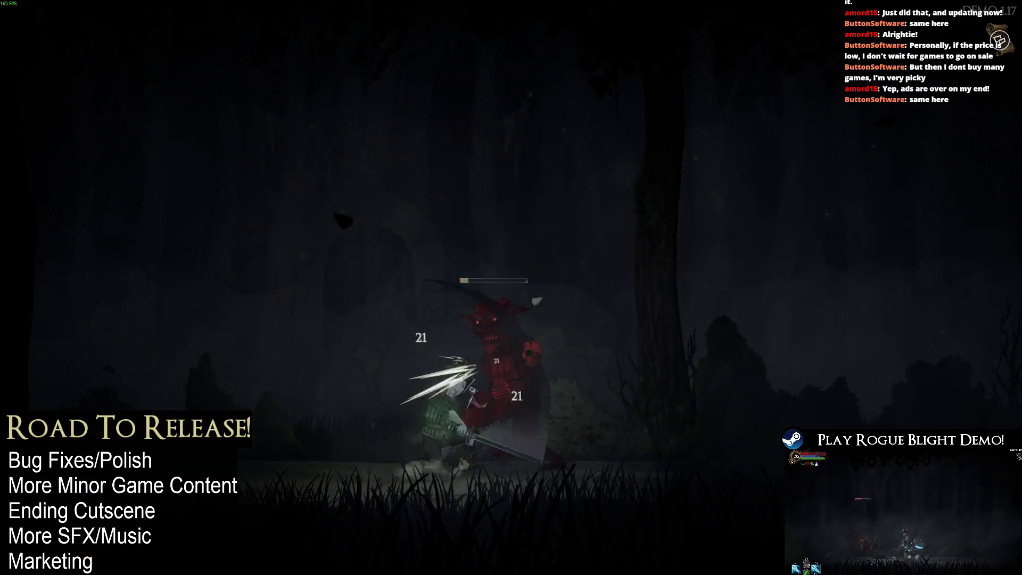
pyautogui.press('Return')
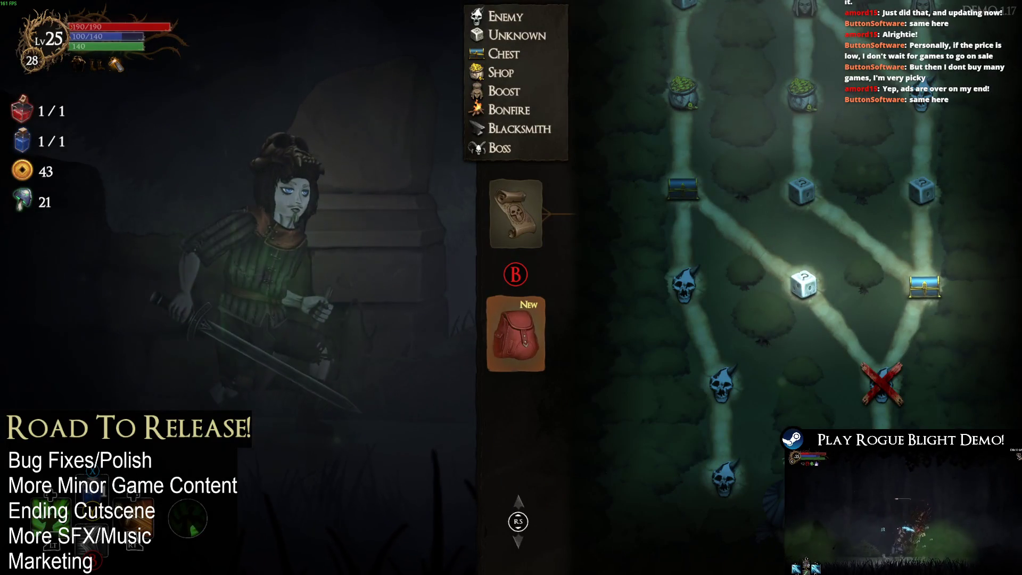
# - Compare a dagger against the equipped weapon, then return to the map view
pyautogui.press('Return')
pyautogui.press('Return')
pyautogui.press('Escape')
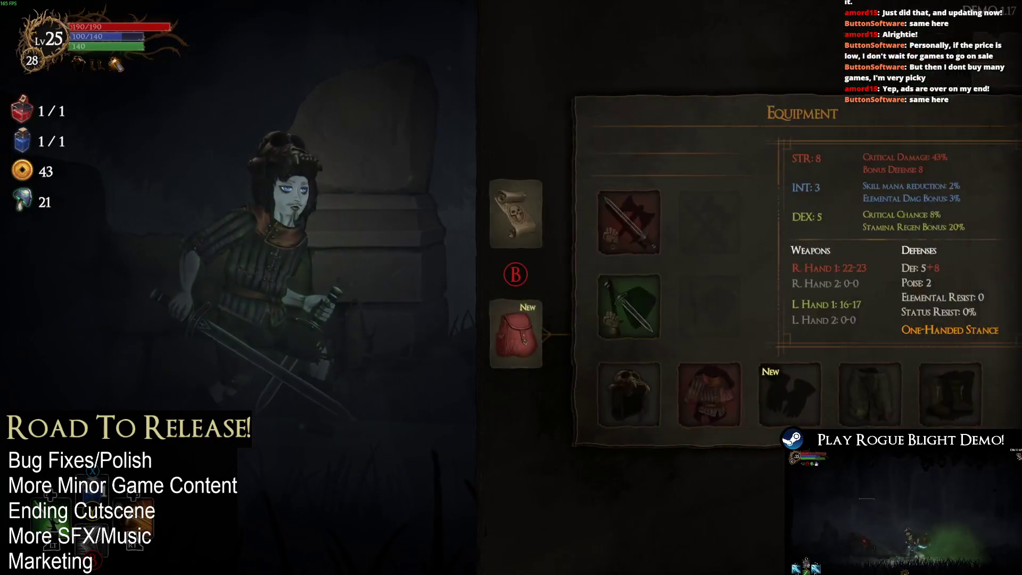
pyautogui.press('Escape')
pyautogui.scroll(10, 803, 287)
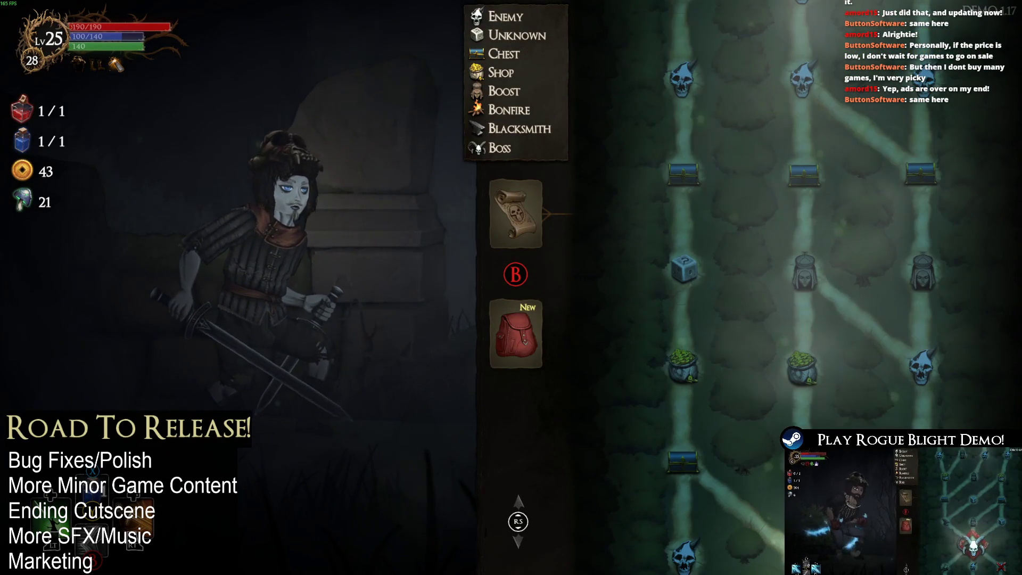
# - Open the chest and take the Backstab blessing
pyautogui.press('Escape')
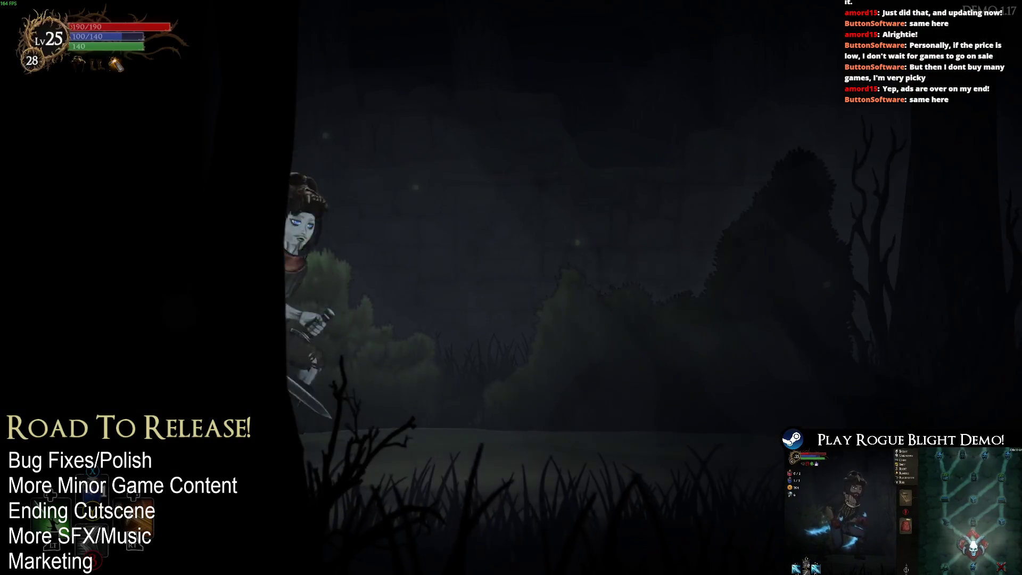
pyautogui.press('e')
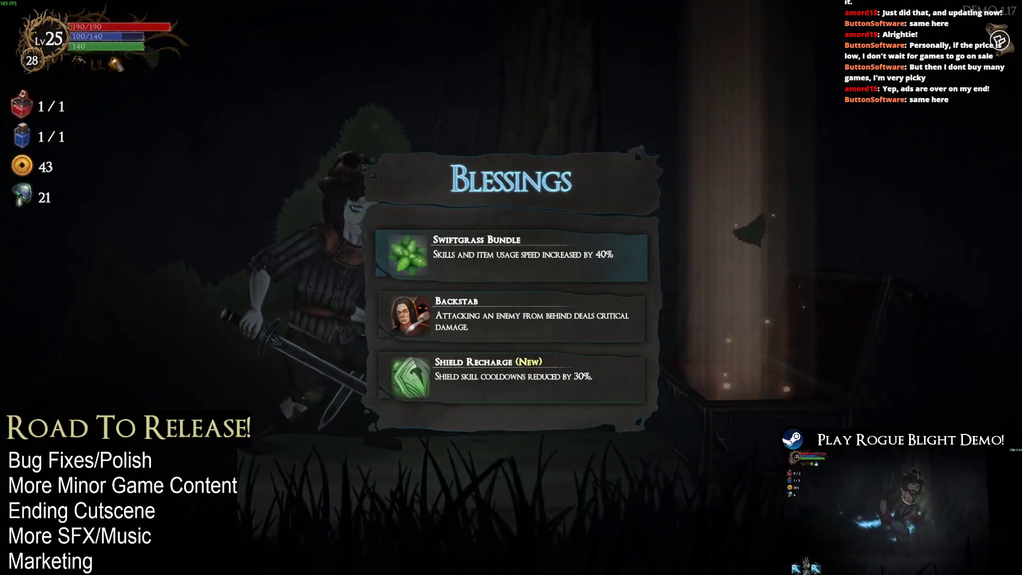
pyautogui.press('Down')
pyautogui.press('Down')
pyautogui.press('Up')
pyautogui.press('Return')
pyautogui.press('Tab')
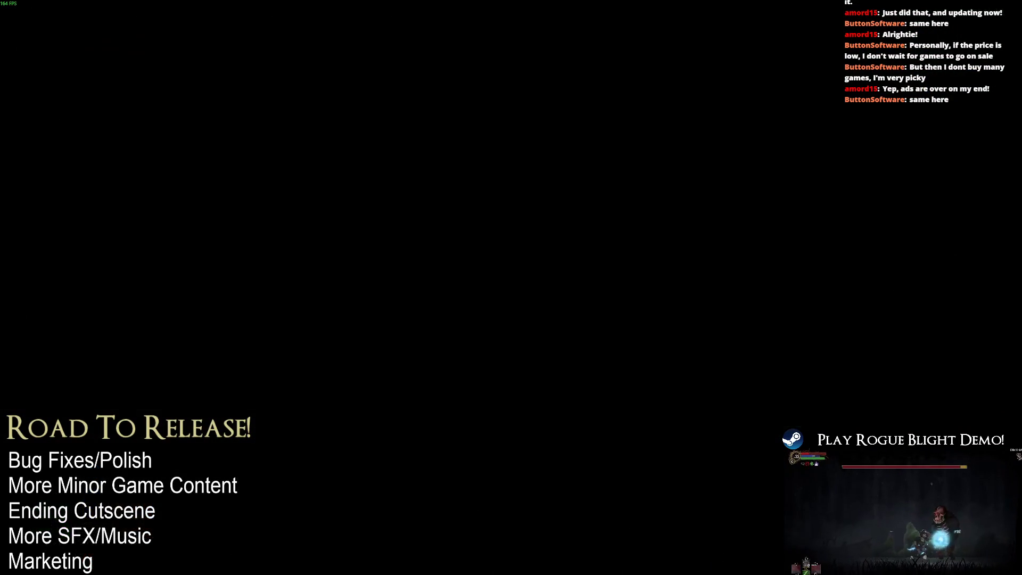
# - Tell the knight the character relies on DEX, then take all the fight loot
pyautogui.press('Return')
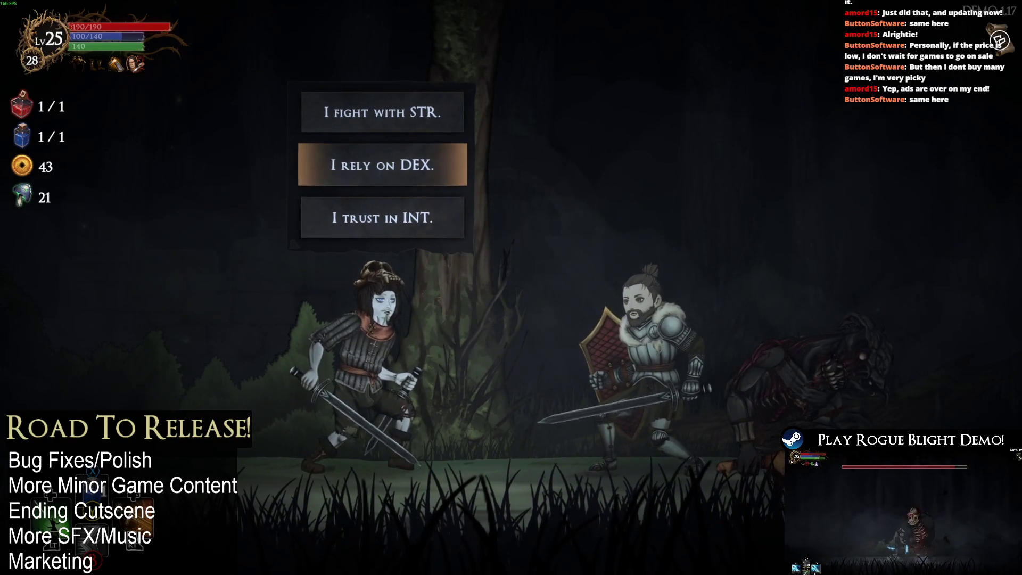
pyautogui.press('Down')
pyautogui.press('Return')
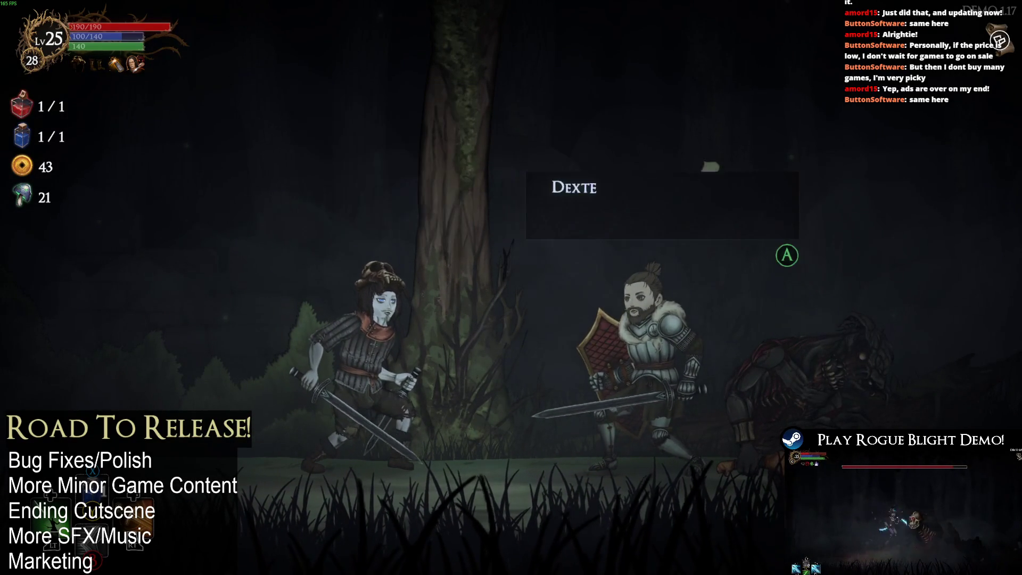
pyautogui.press('Return')
pyautogui.press('Return')
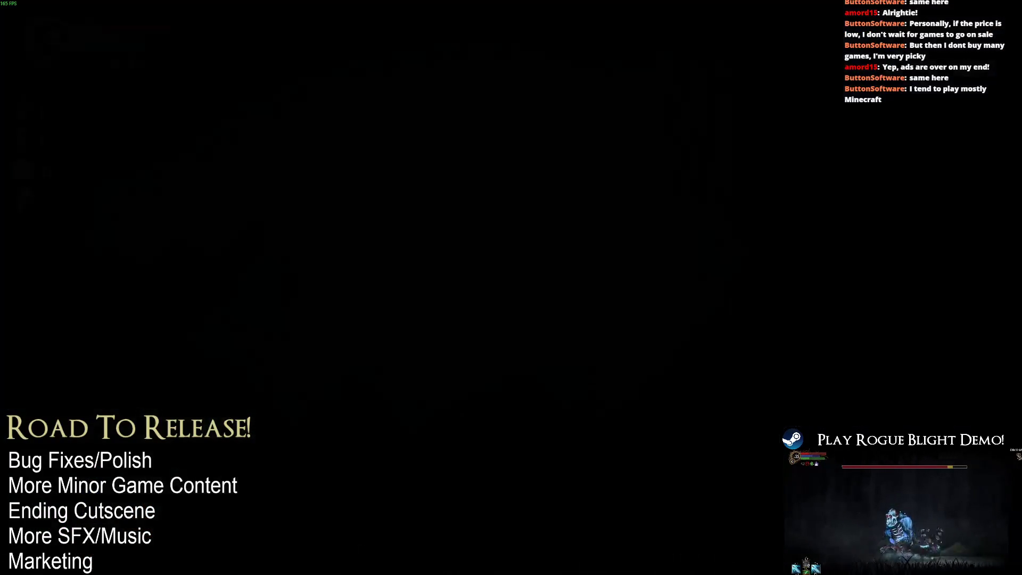
# - Equip the Poacher's Gloves and walk over to the forest merchant
pyautogui.press('Tab')
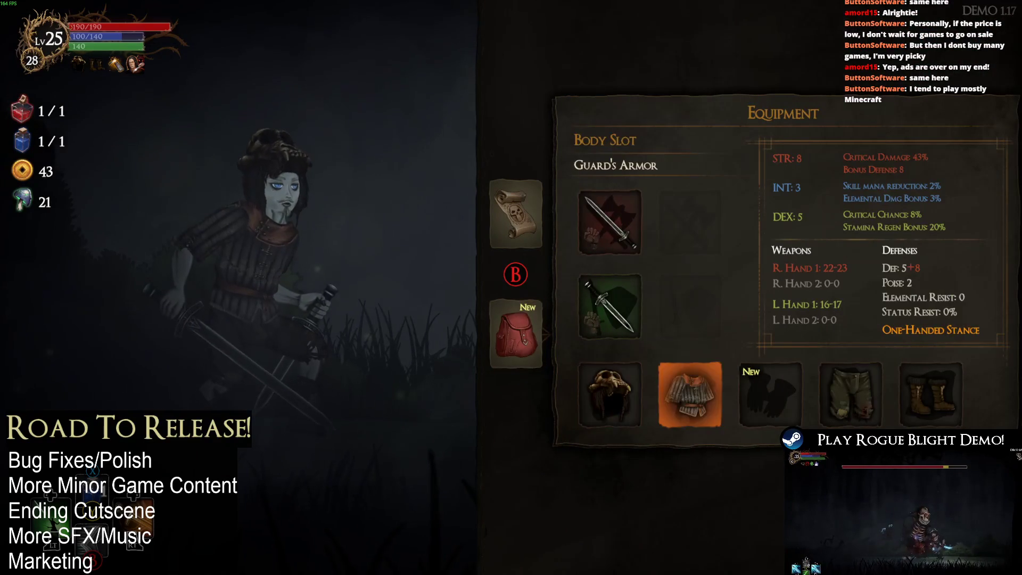
pyautogui.press('Right')
pyautogui.press('Tab')
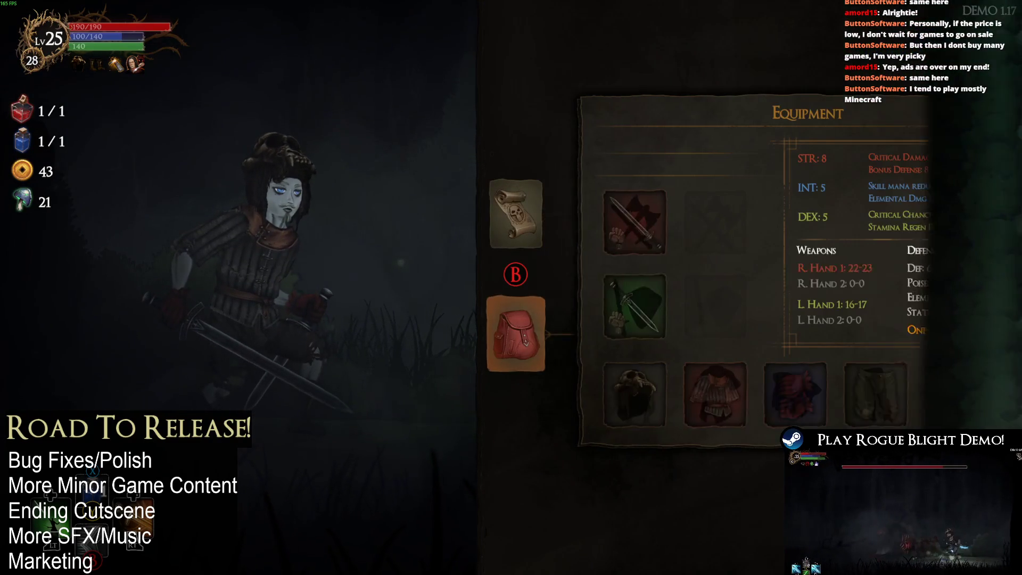
pyautogui.press('Right')
pyautogui.press('Return')
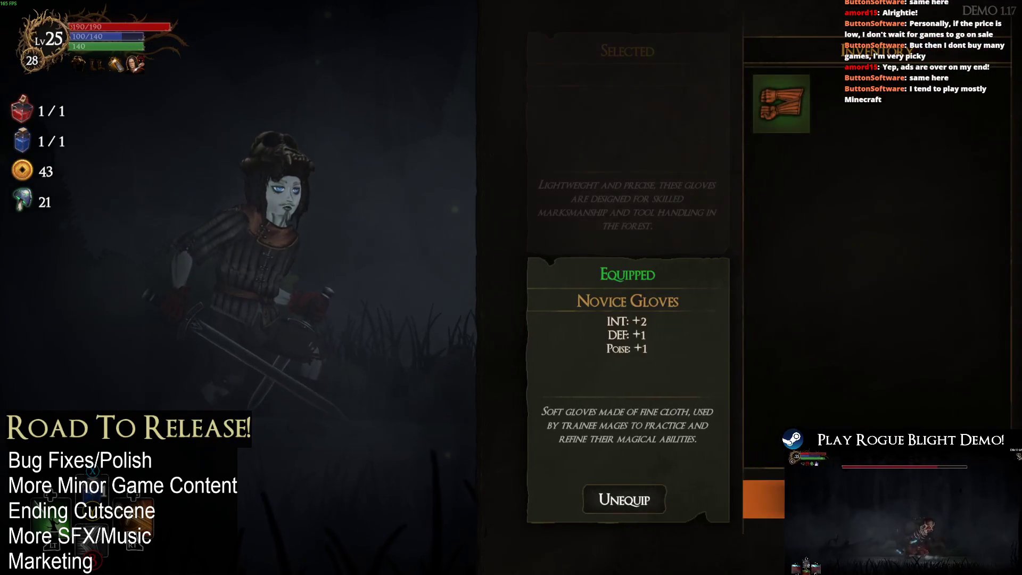
pyautogui.press('Return')
pyautogui.press('Escape')
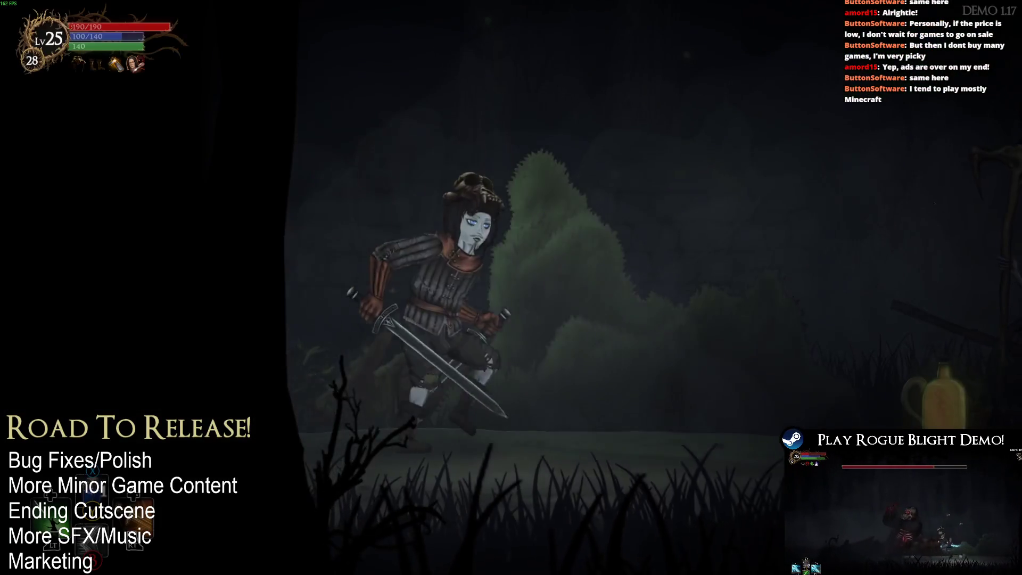
pyautogui.press('Right')
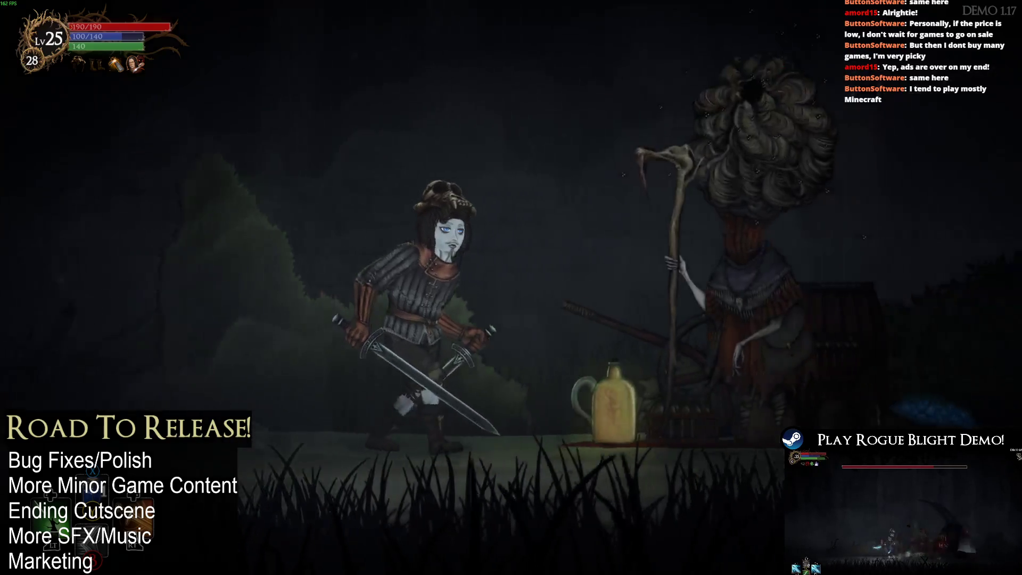
# - Buy the Earth Dagger from the merchant for 25 gold and close the shop
pyautogui.press('Return')
pyautogui.press('Right')
pyautogui.press('Down')
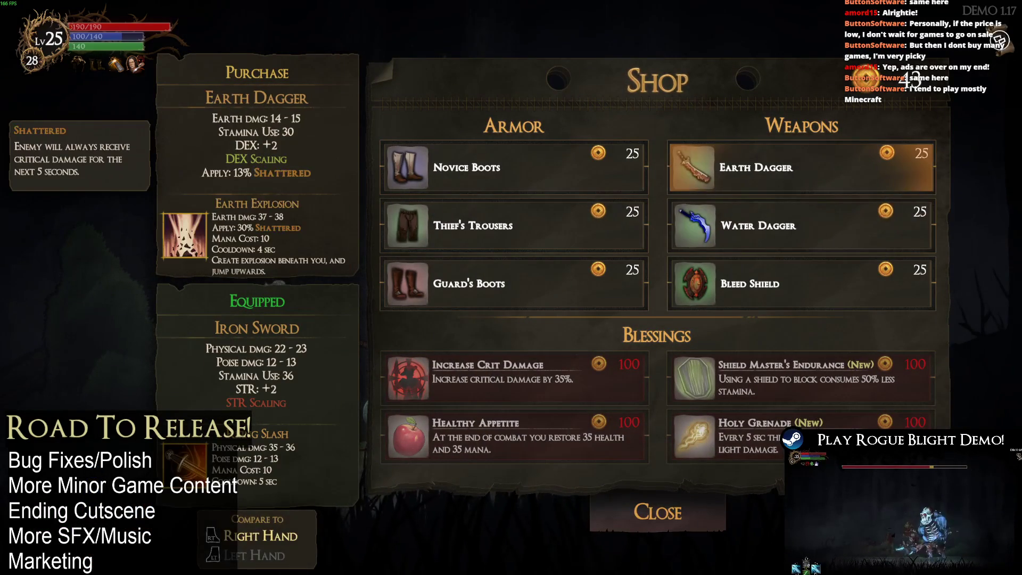
pyautogui.press('Return')
pyautogui.press('Down')
pyautogui.press('Down')
pyautogui.press('Down')
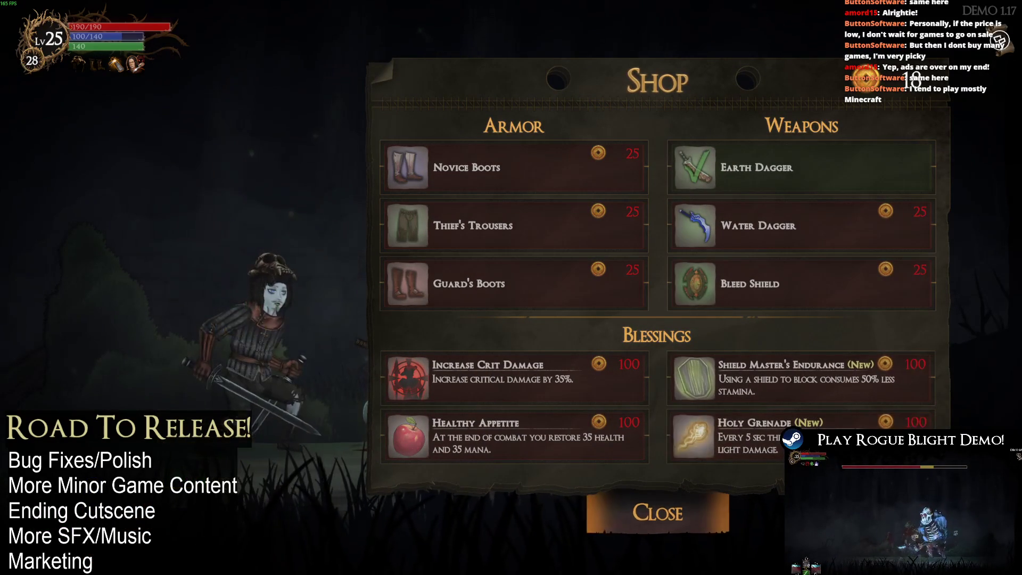
pyautogui.press('Return')
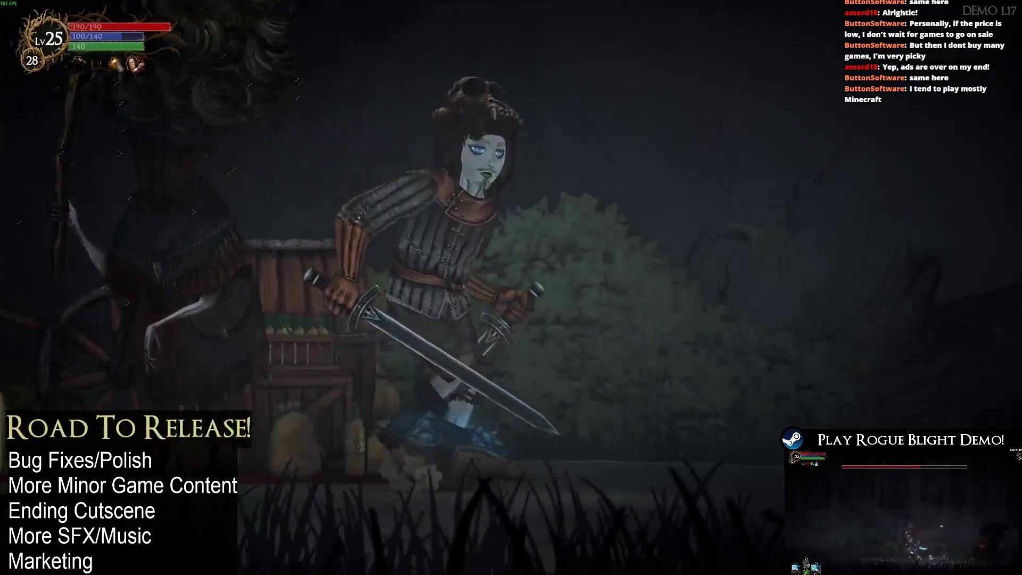
# - Wield the Earth Dagger in the sword hand instead of the Iron Sword, then pray at the shrine
pyautogui.press('Escape')
pyautogui.press('Right')
pyautogui.press('Return')
pyautogui.press('Escape')
pyautogui.press('Up')
pyautogui.press('Return')
pyautogui.press('Right')
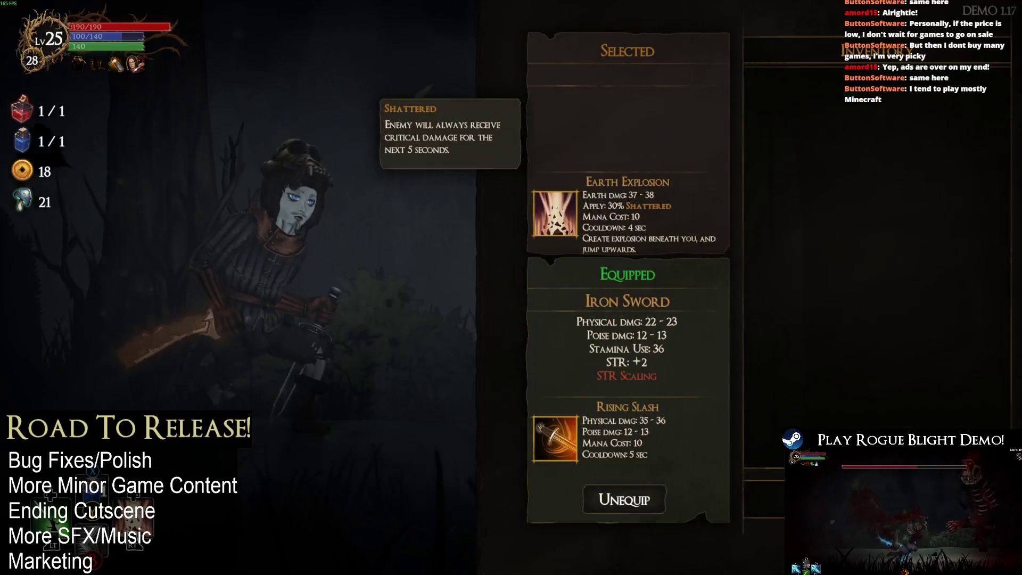
pyautogui.press('Escape')
pyautogui.press('Down')
pyautogui.press('Left')
pyautogui.press('Escape')
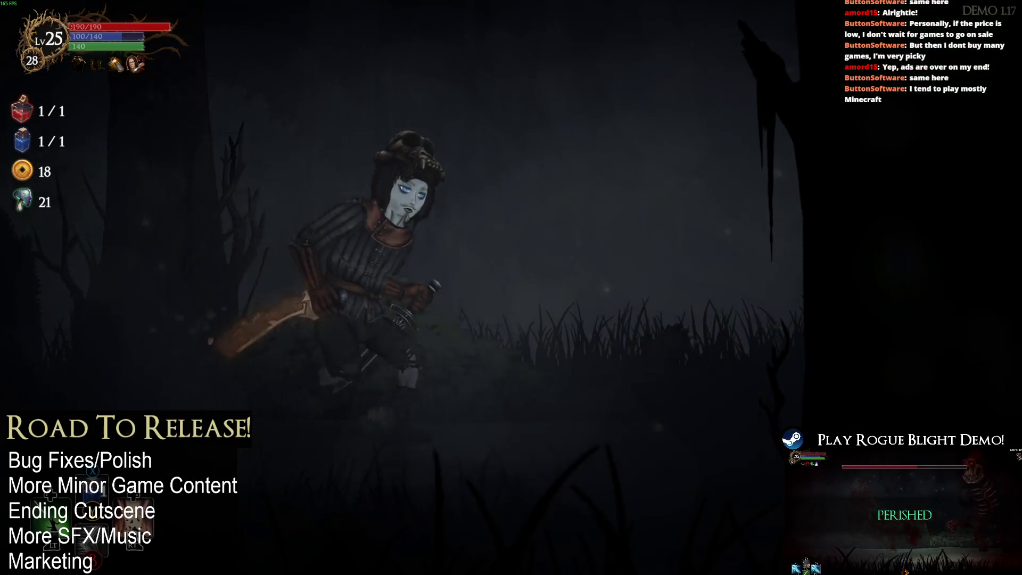
pyautogui.press('Right')
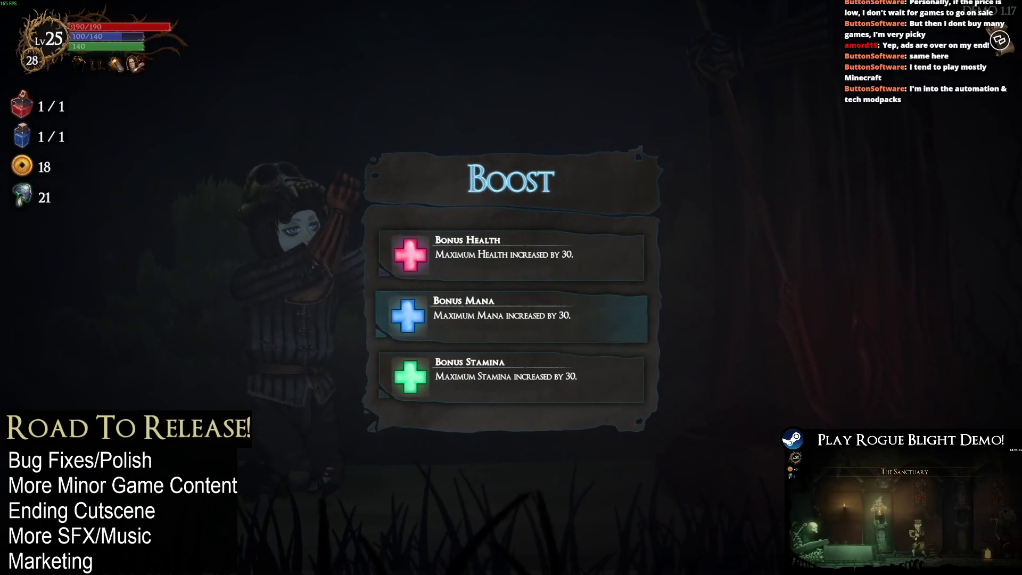
# - Accept a shrine boost and take the Endurance Heart blessing from the chest
pyautogui.press('Return')
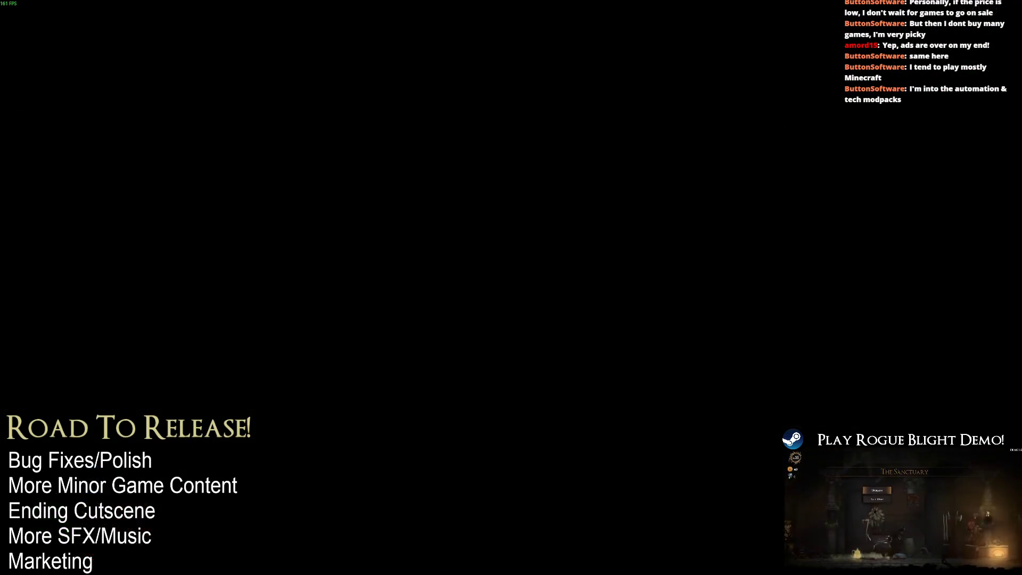
pyautogui.press('e')
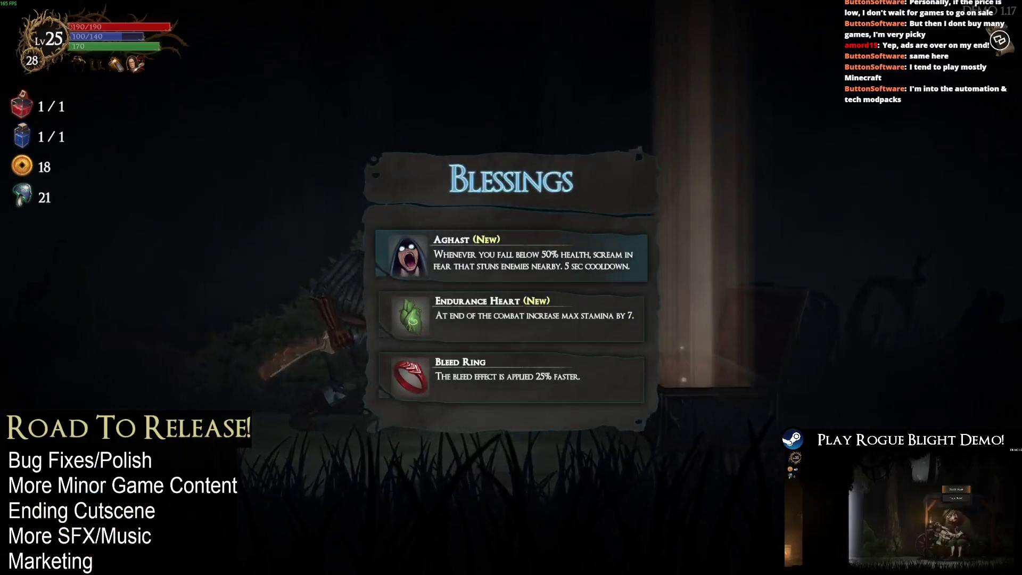
pyautogui.press('Down')
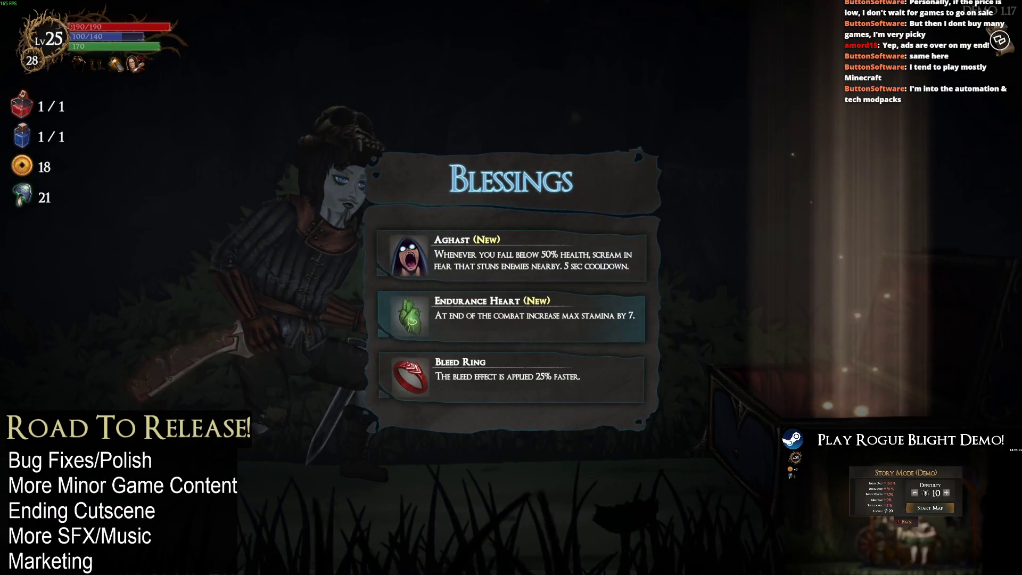
pyautogui.press('Return')
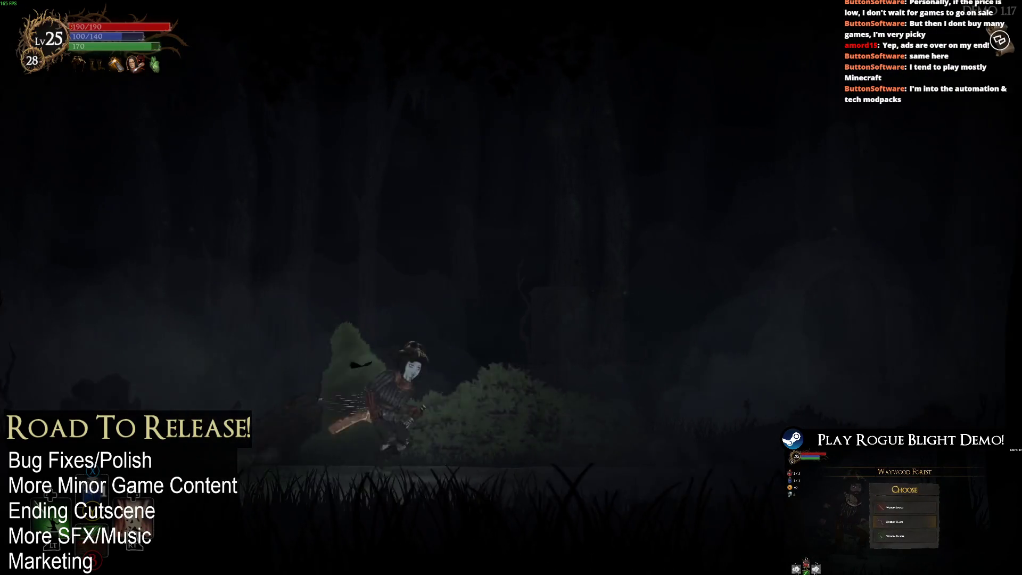
# - Defeat the spider with slashes and a burst spell, then collect the loot
pyautogui.press('x')
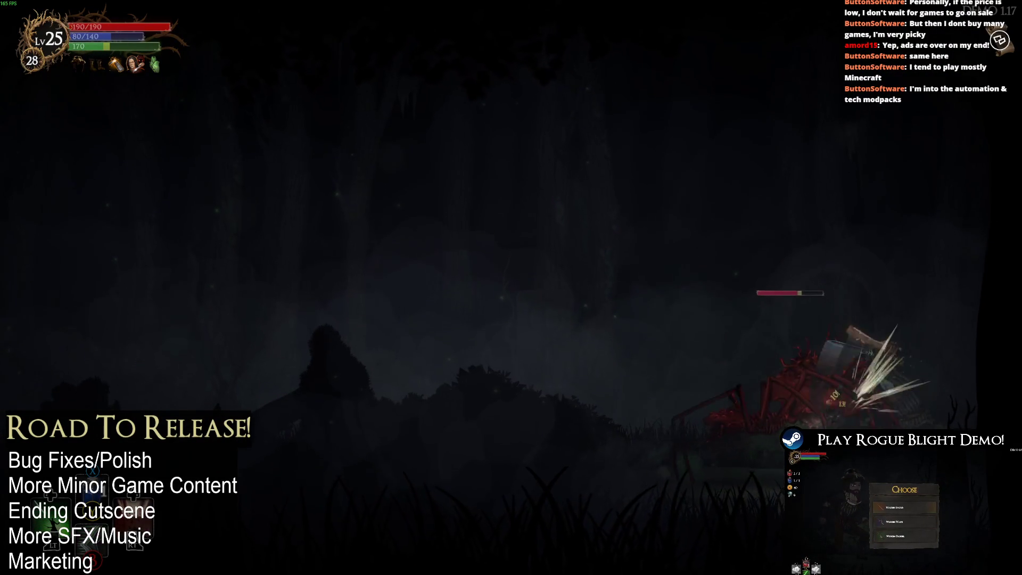
pyautogui.press('x')
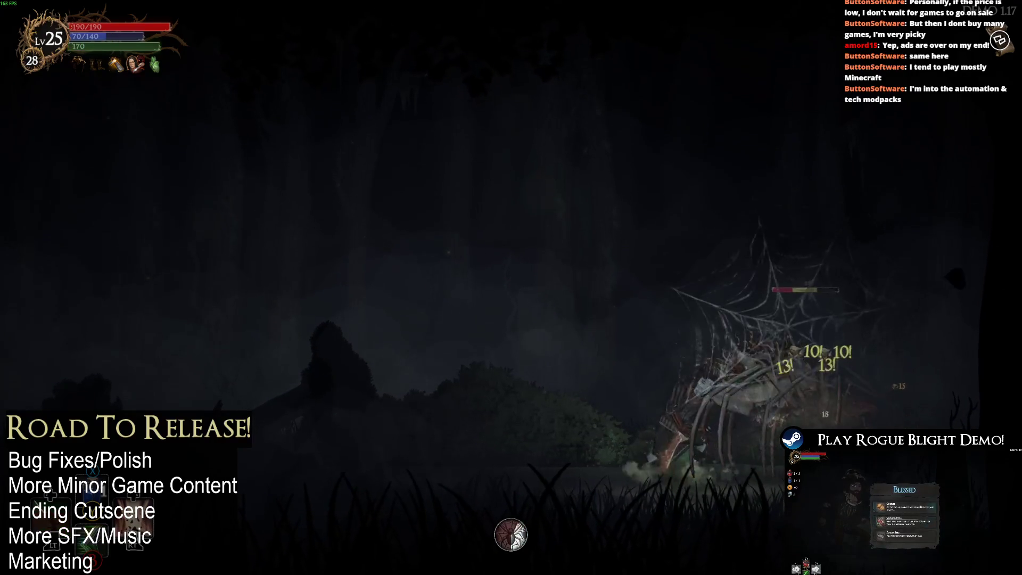
pyautogui.press('x')
pyautogui.press('Left')
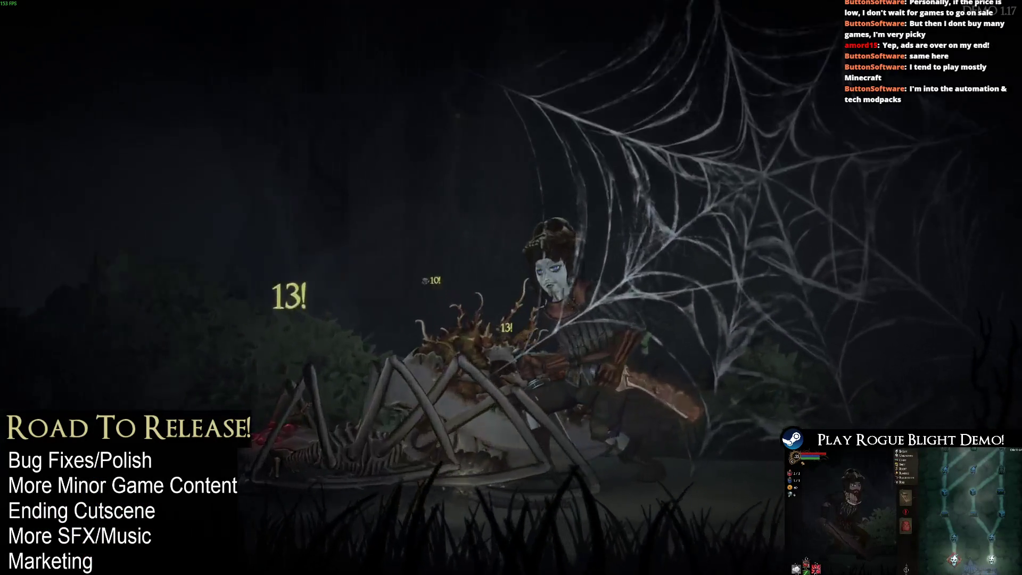
pyautogui.press('Return')
# - Beat the staff-wielding foe in the next room and rest at the bonfire
pyautogui.press('Right')
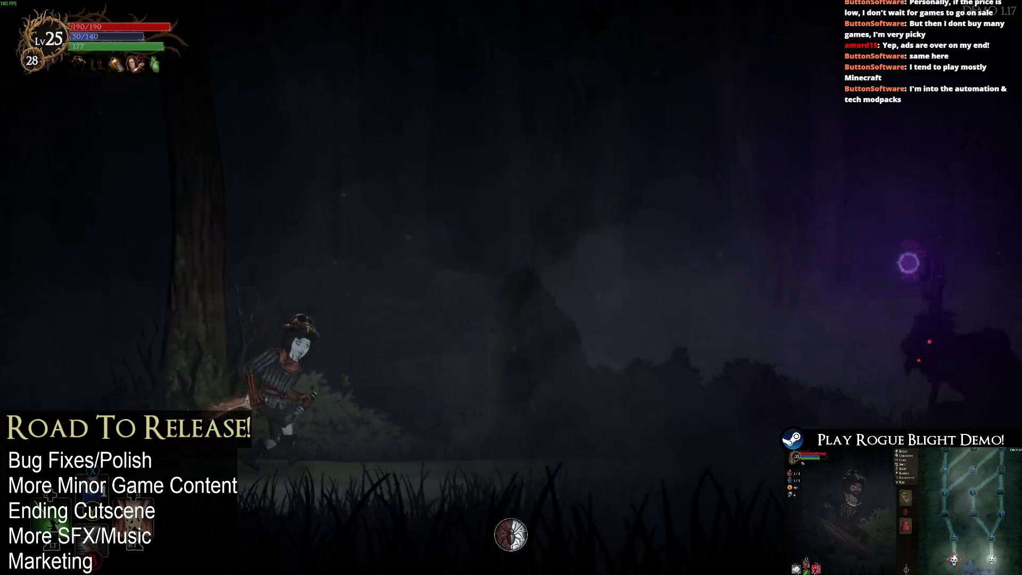
pyautogui.press('Right')
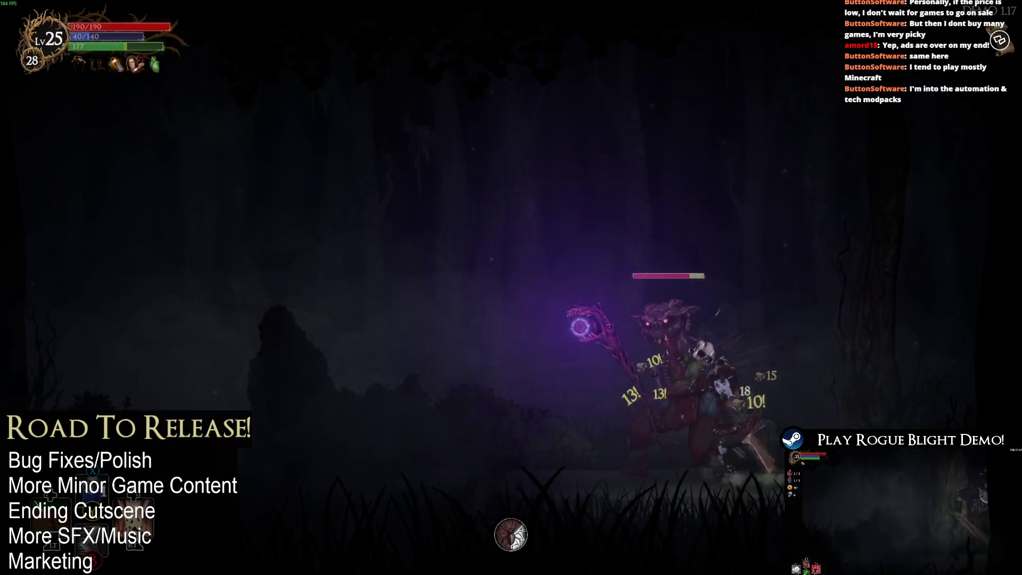
pyautogui.press('space')
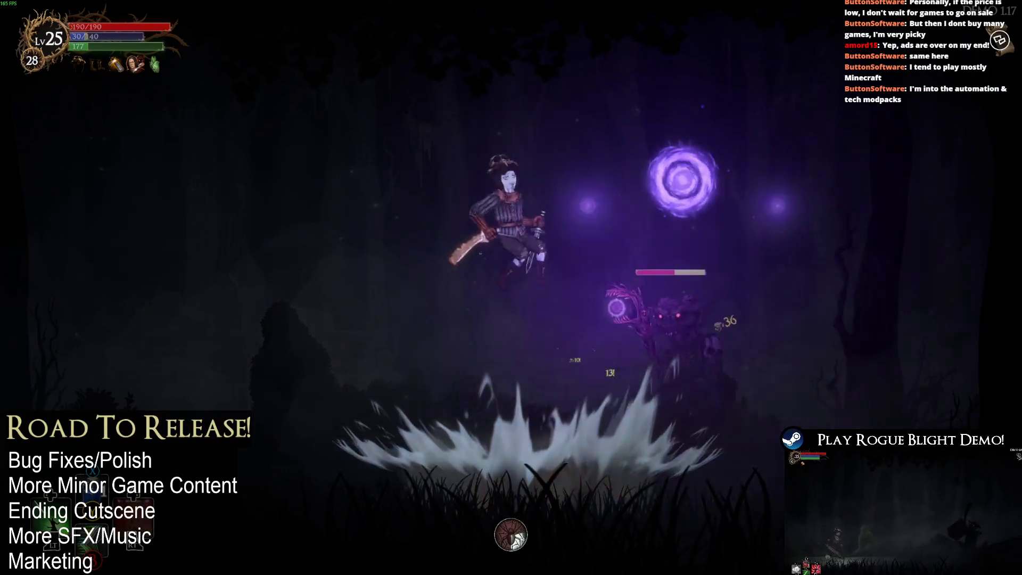
pyautogui.press('Left')
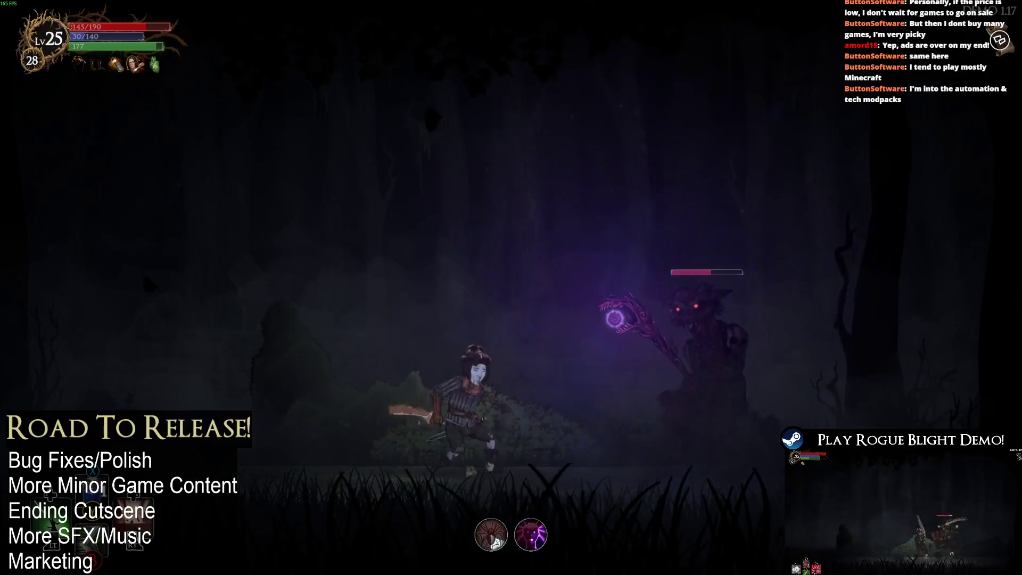
pyautogui.press('Left')
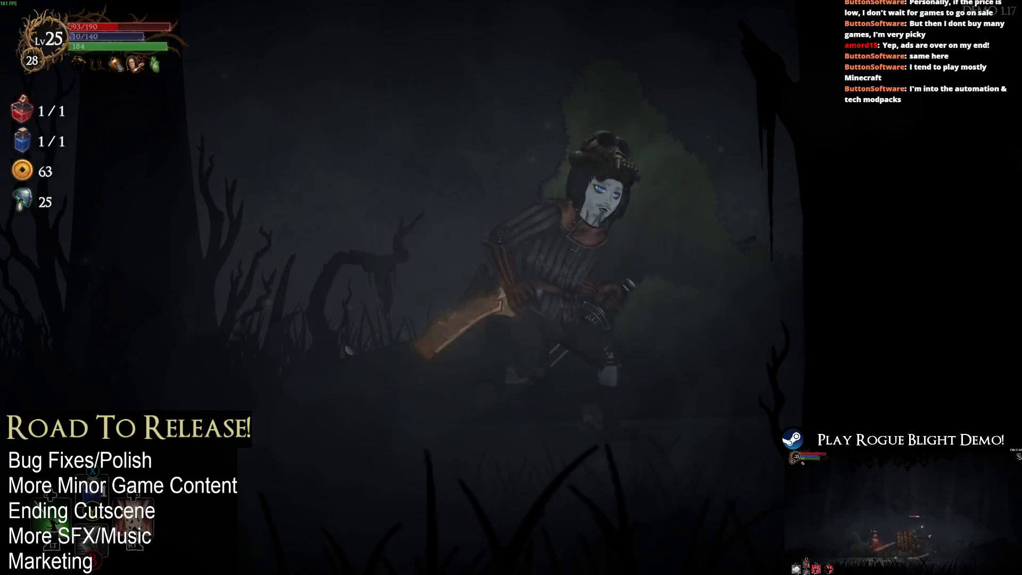
pyautogui.press('Return')
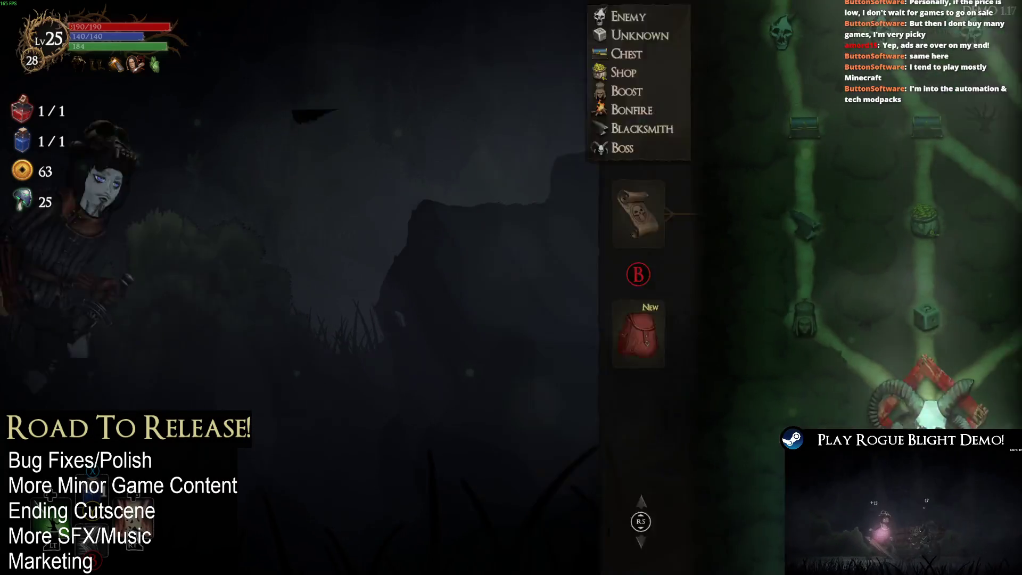
# - Charge the skeletal beast and leap onto it, fighting until it dies and drops its loot
pyautogui.press('Right')
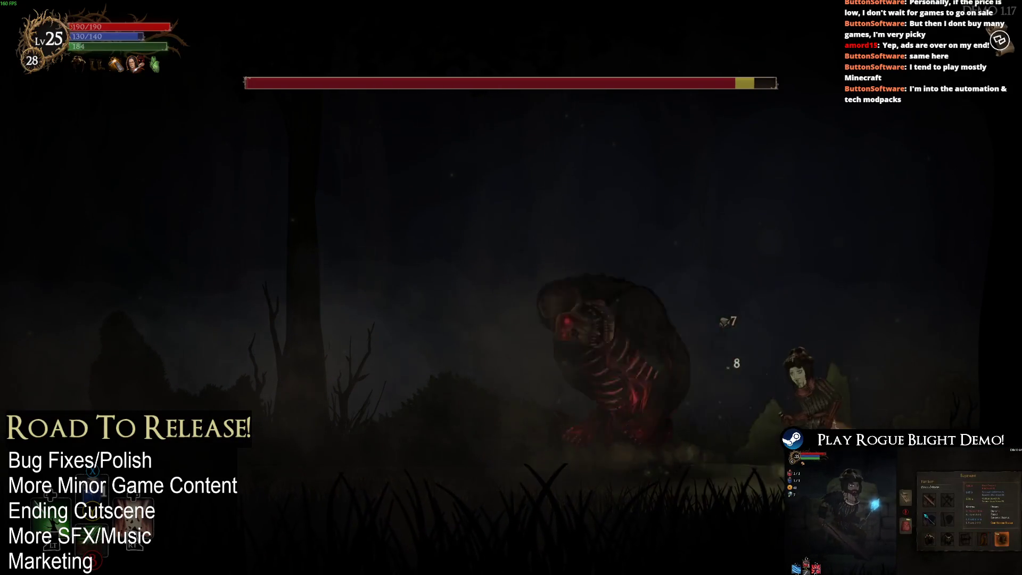
pyautogui.press('space')
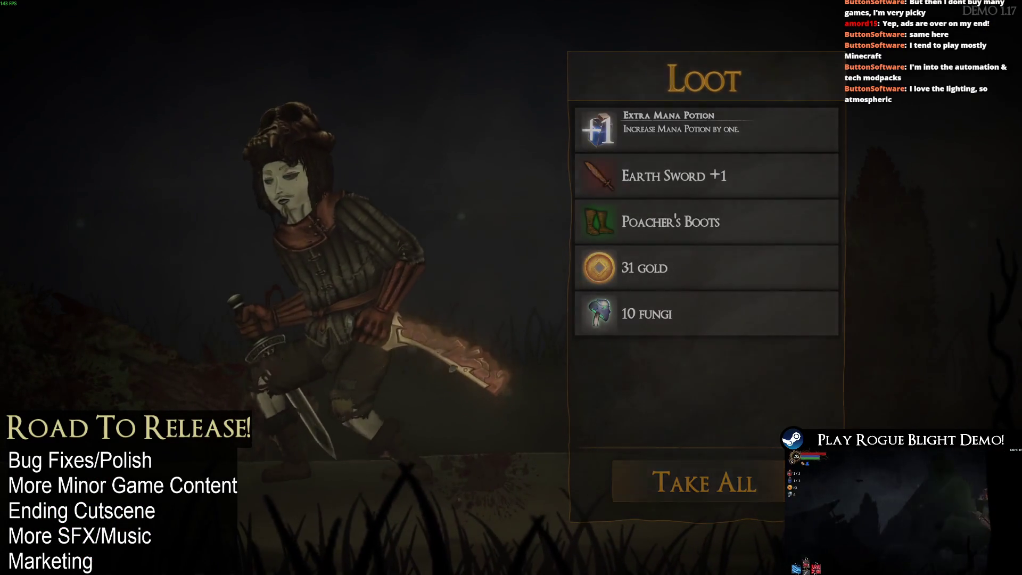
# - Take all the loot, travel to the mystery node and restore health and mana at the bonfire
pyautogui.press('Return')
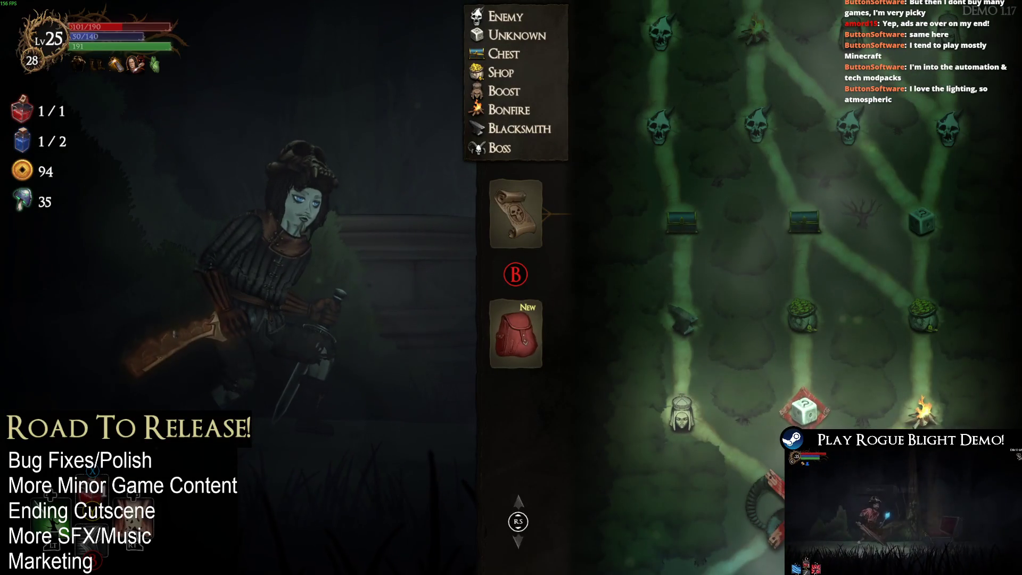
pyautogui.press('Right')
pyautogui.press('Return')
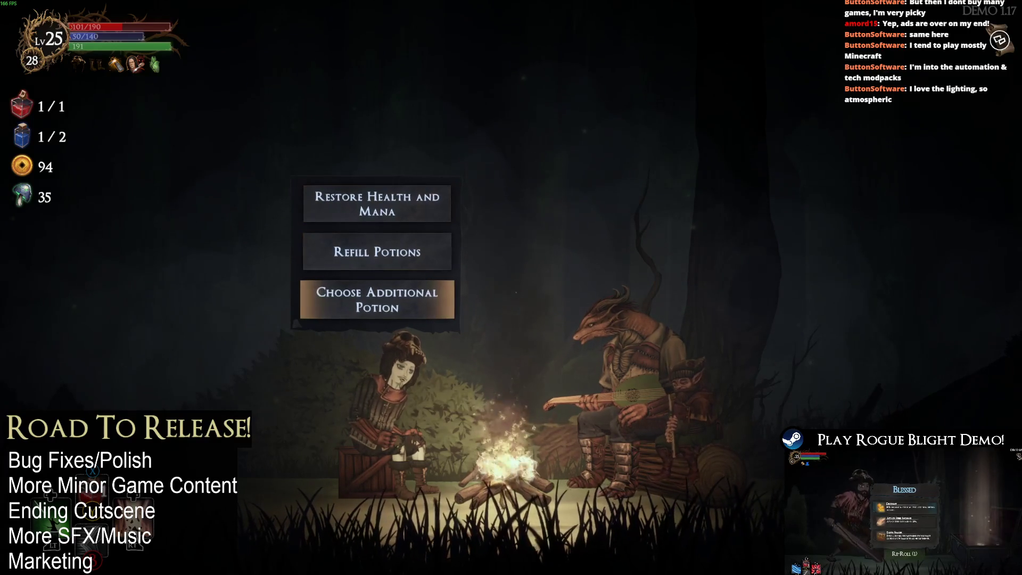
pyautogui.press('Up')
pyautogui.press('Return')
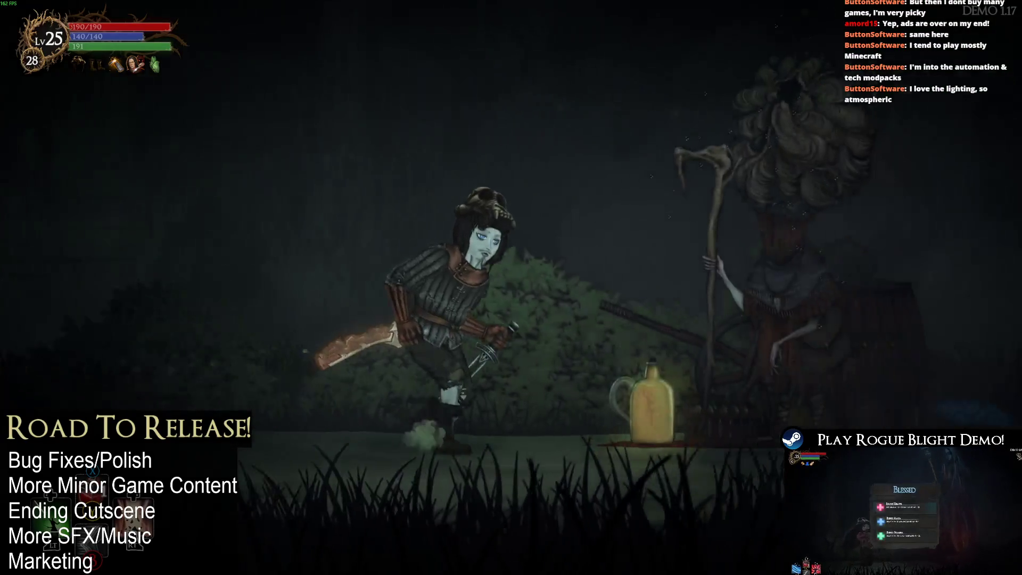
# - Browse the shop's armor and weapons, then reopen the shop at the armor list
pyautogui.press('Down')
pyautogui.press('Down')
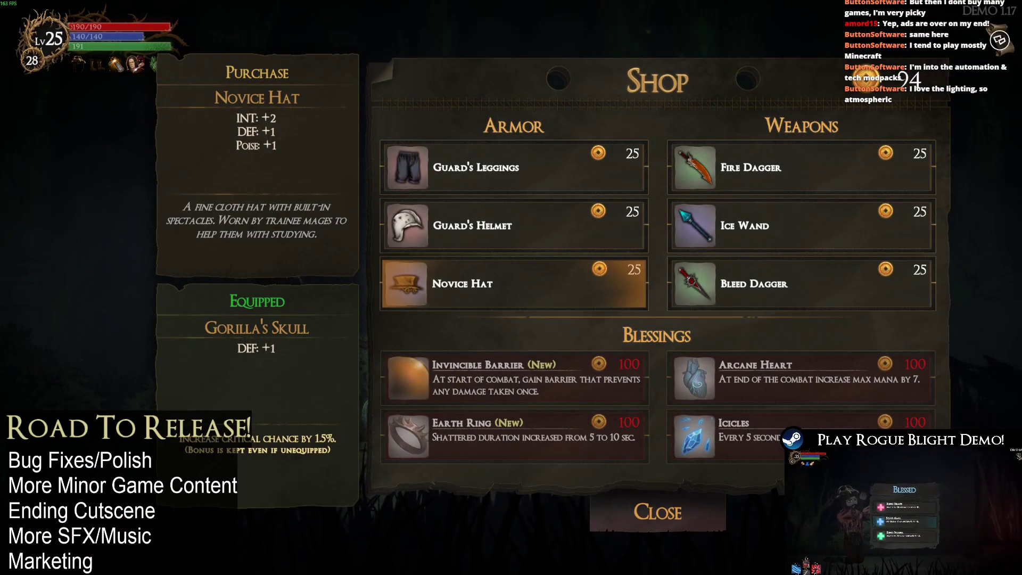
pyautogui.press('Right')
pyautogui.press('Up')
pyautogui.press('Escape')
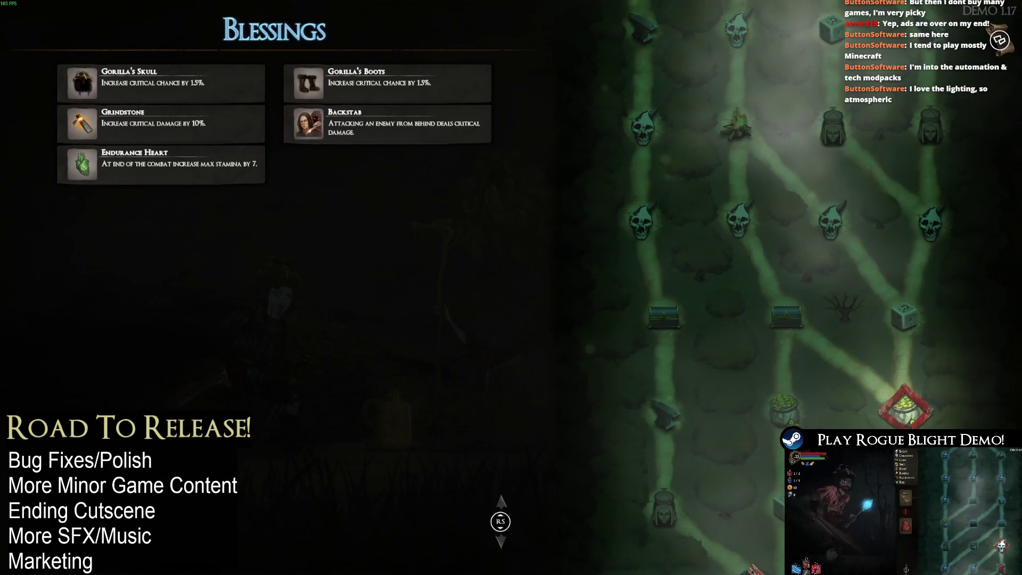
pyautogui.press('e')
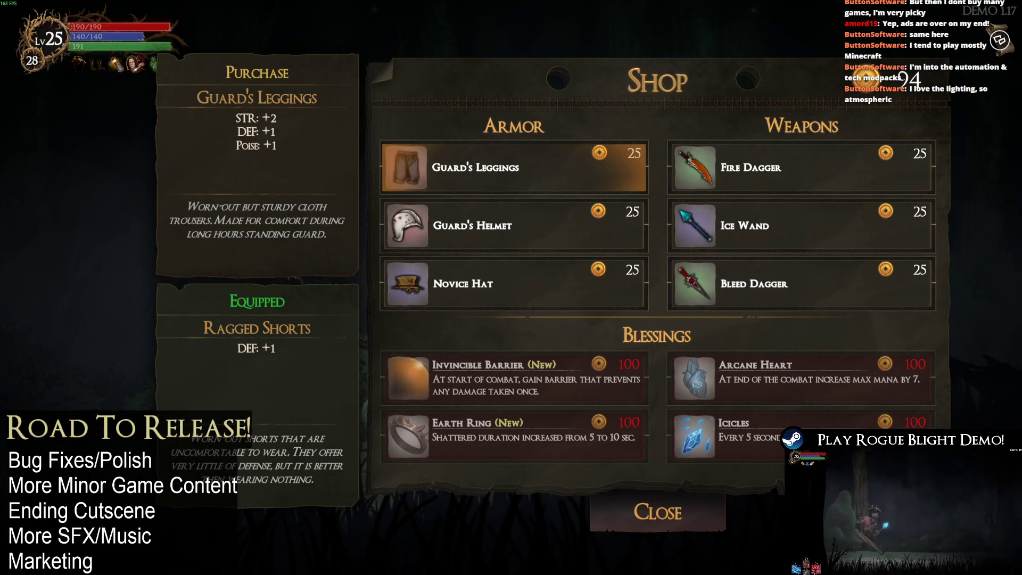
pyautogui.press('Escape')
pyautogui.press('e')
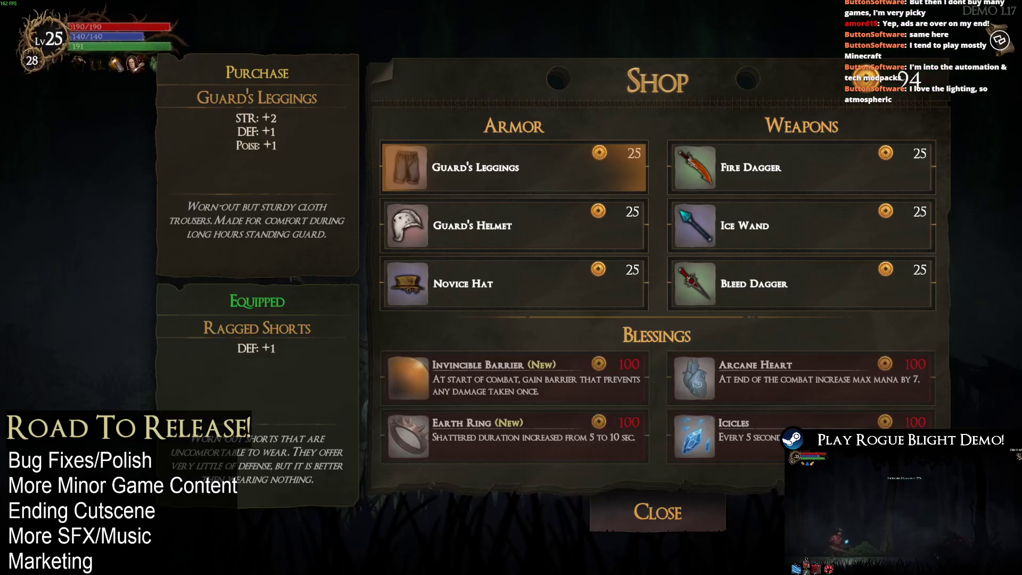
# - Buy Guard's Leggings, Guard's Helmet and Novice Hat, leaving 19 gold, and close the shop
pyautogui.press('Down')
pyautogui.press('Down')
pyautogui.press('Up')
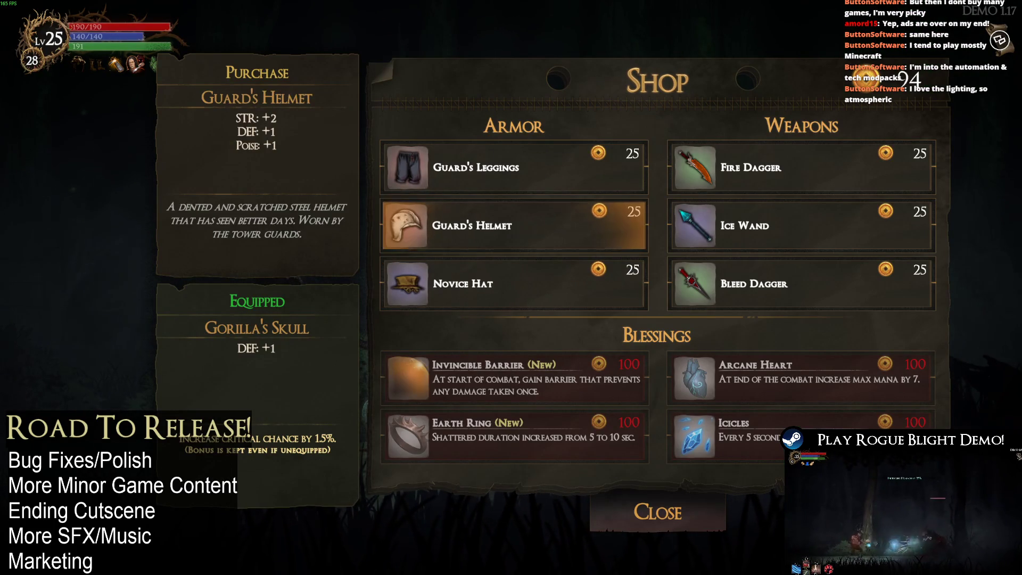
pyautogui.press('Up')
pyautogui.press('Return')
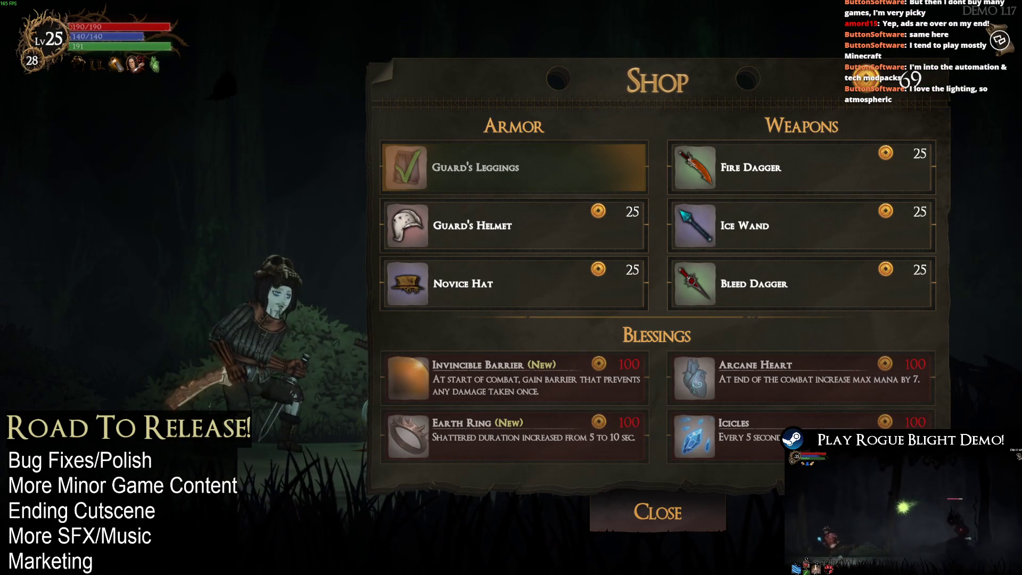
pyautogui.press('Down')
pyautogui.press('Return')
pyautogui.press('Down')
pyautogui.press('Return')
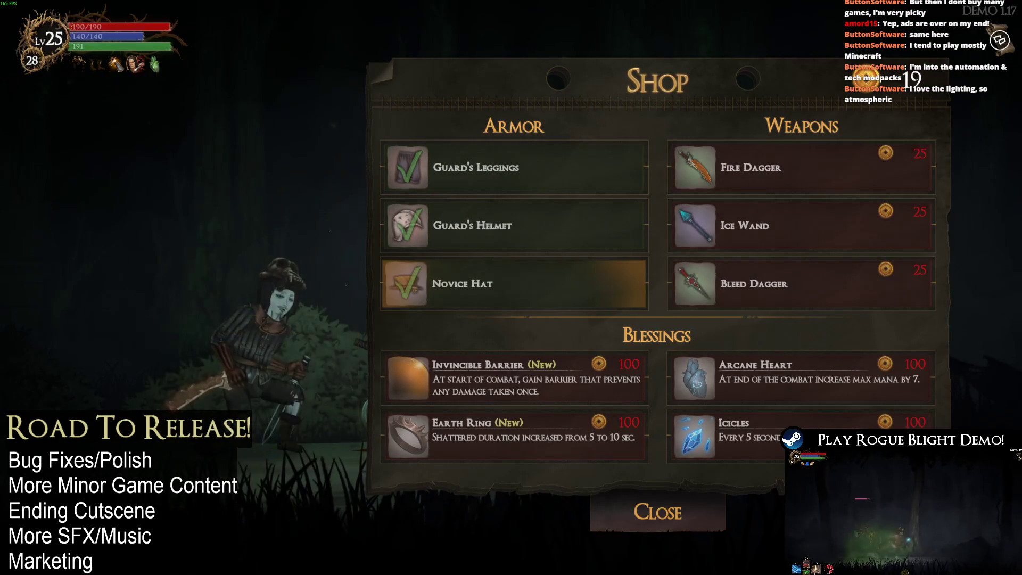
pyautogui.press('Right')
pyautogui.press('Down')
pyautogui.press('Down')
pyautogui.press('Down')
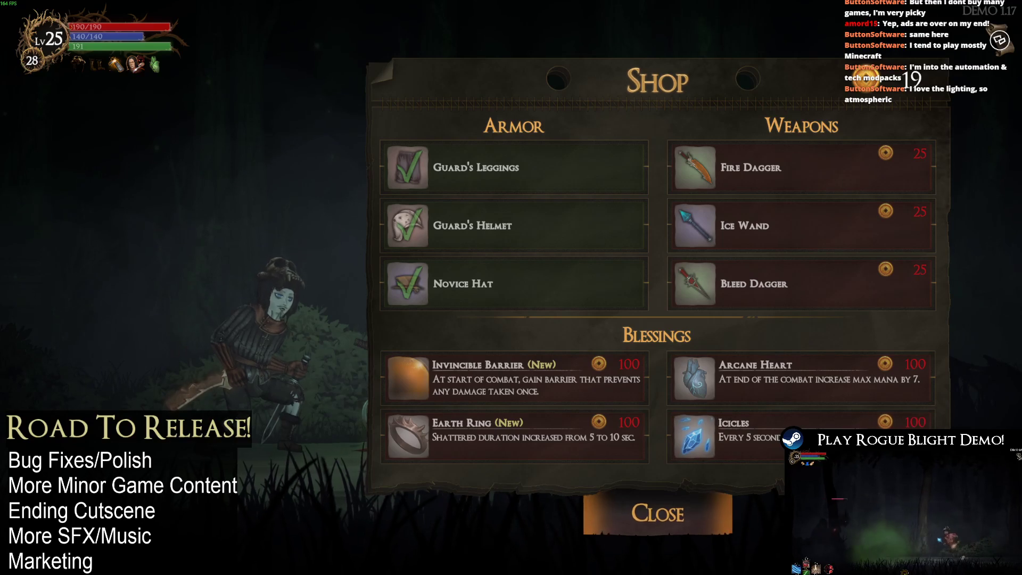
pyautogui.press('Return')
pyautogui.press('Return')
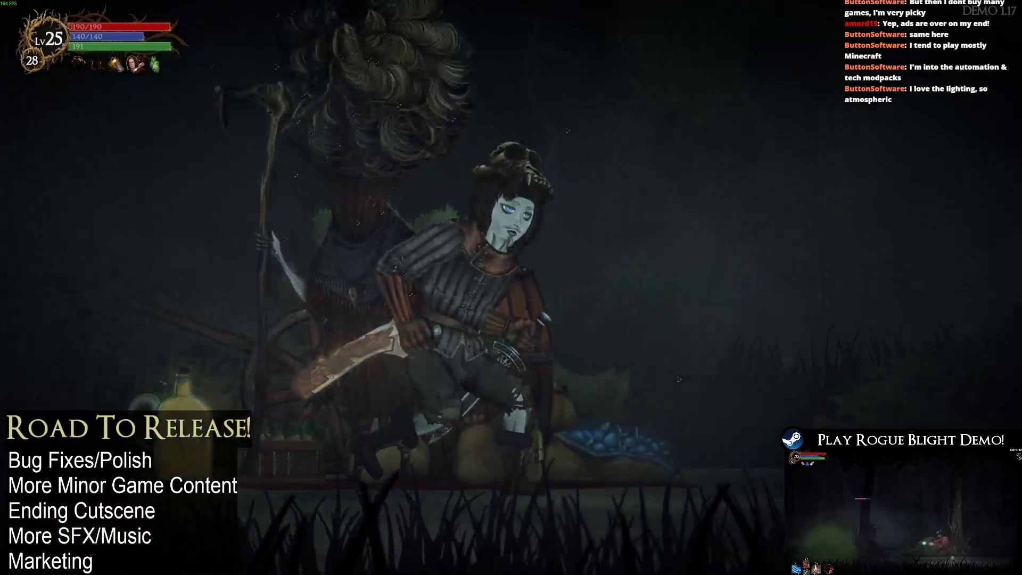
# - Equip the red Thief's Hood in the head slot, raising DEX to 12
pyautogui.press('e')
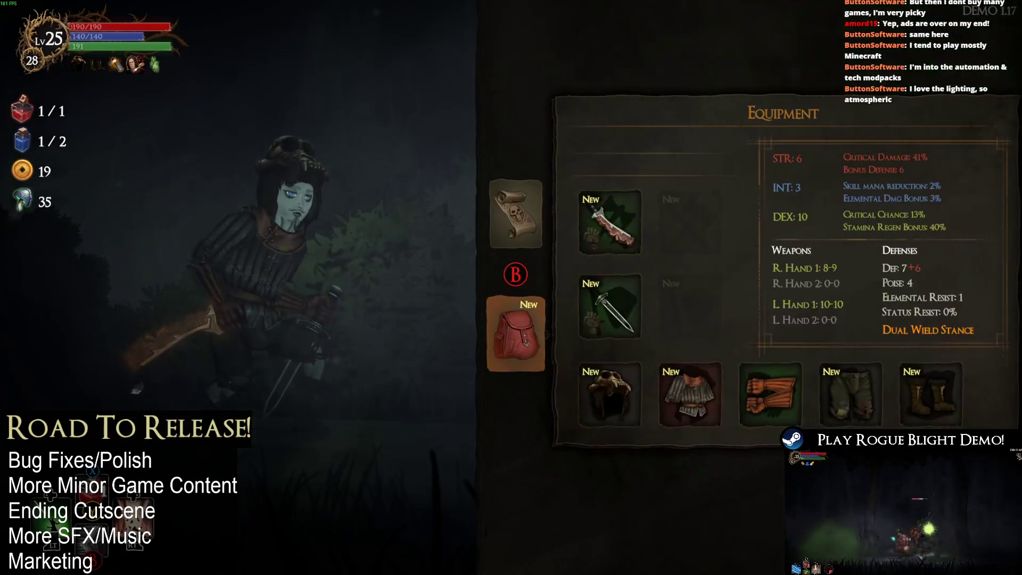
pyautogui.press('Right')
pyautogui.press('Escape')
pyautogui.press('Left')
pyautogui.press('Return')
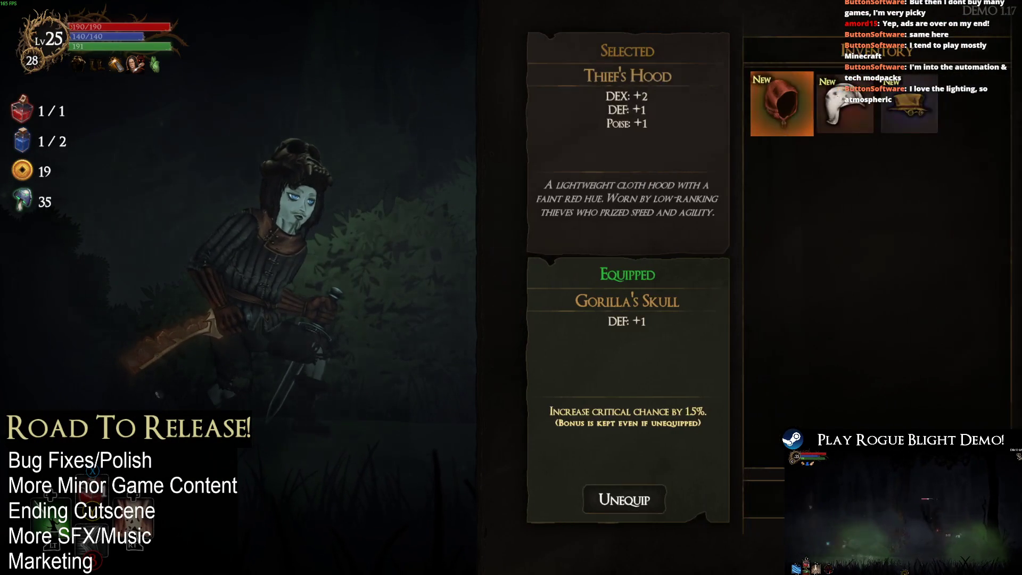
pyautogui.press('Right')
pyautogui.press('Left')
# - Check the legs and boots slot inventories without changing them
pyautogui.press('Return')
pyautogui.press('Right')
pyautogui.press('Right')
pyautogui.press('Right')
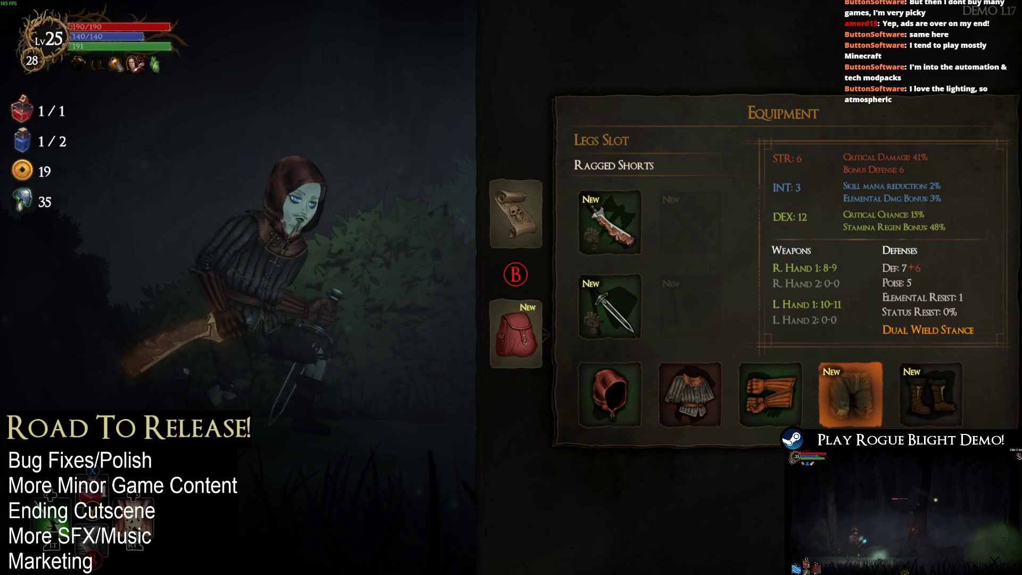
pyautogui.press('Return')
pyautogui.press('Escape')
pyautogui.press('Right')
pyautogui.press('Return')
pyautogui.press('Down')
pyautogui.press('Escape')
# - Scroll over the dungeon map and travel to the mystery node
pyautogui.press('q')
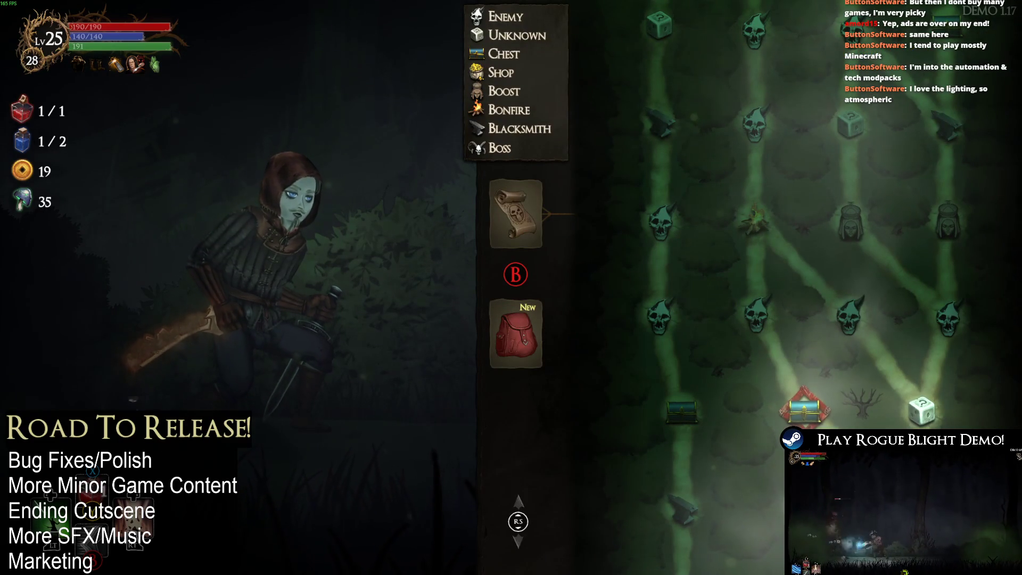
pyautogui.scroll(-5, 803, 288)
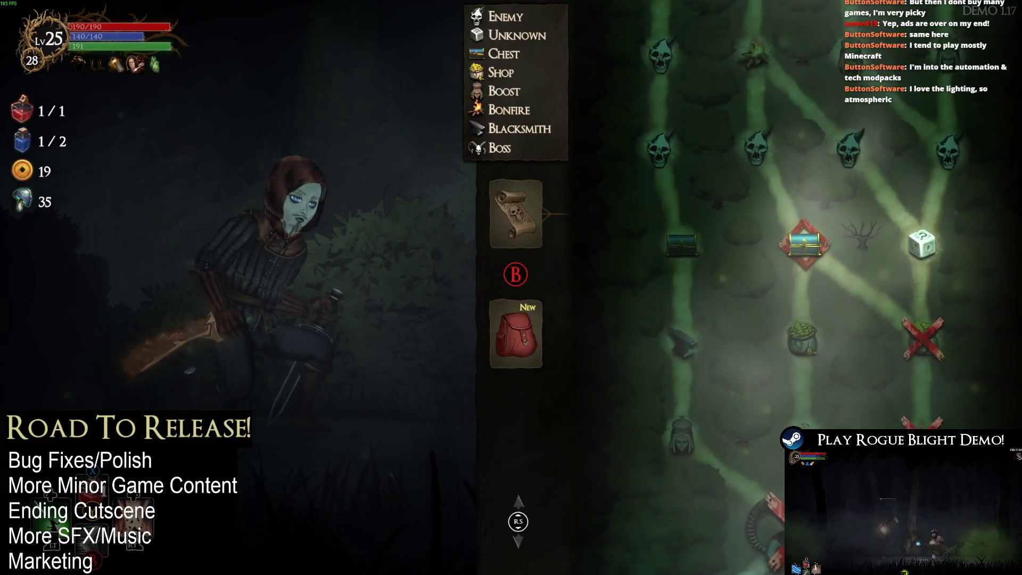
pyautogui.scroll(1, 804, 288)
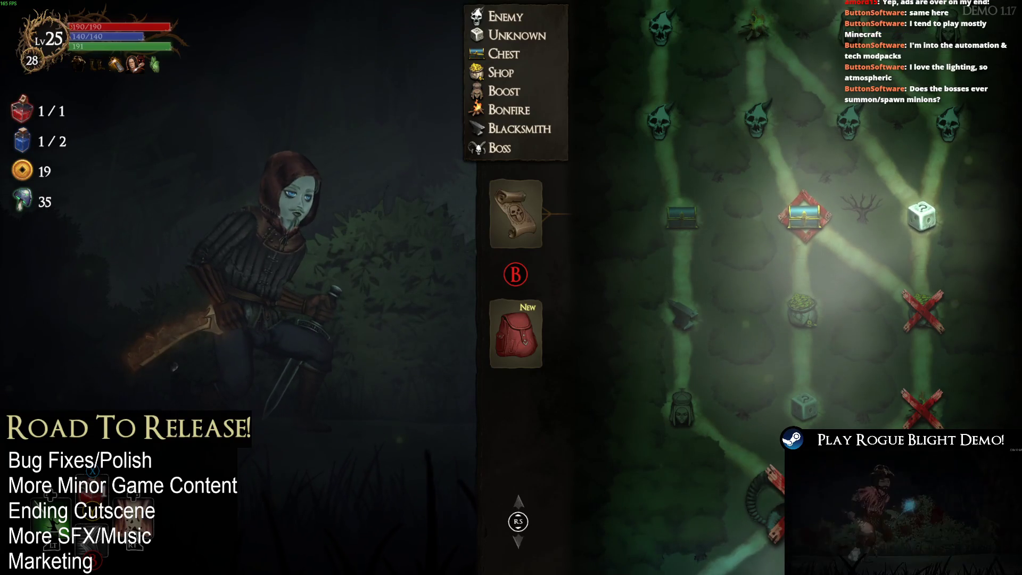
pyautogui.scroll(2, 803, 287)
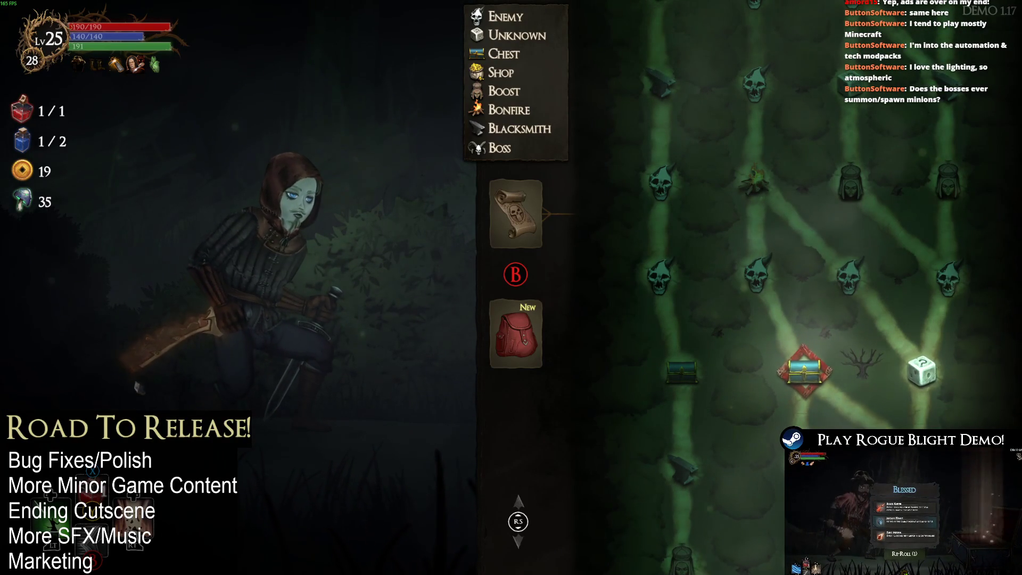
pyautogui.press('Right')
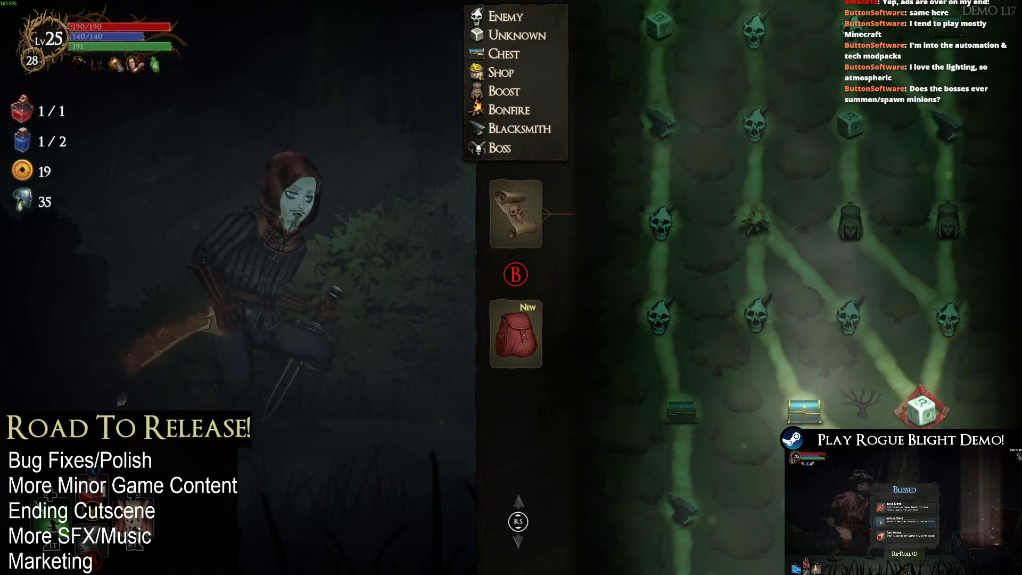
pyautogui.press('Return')
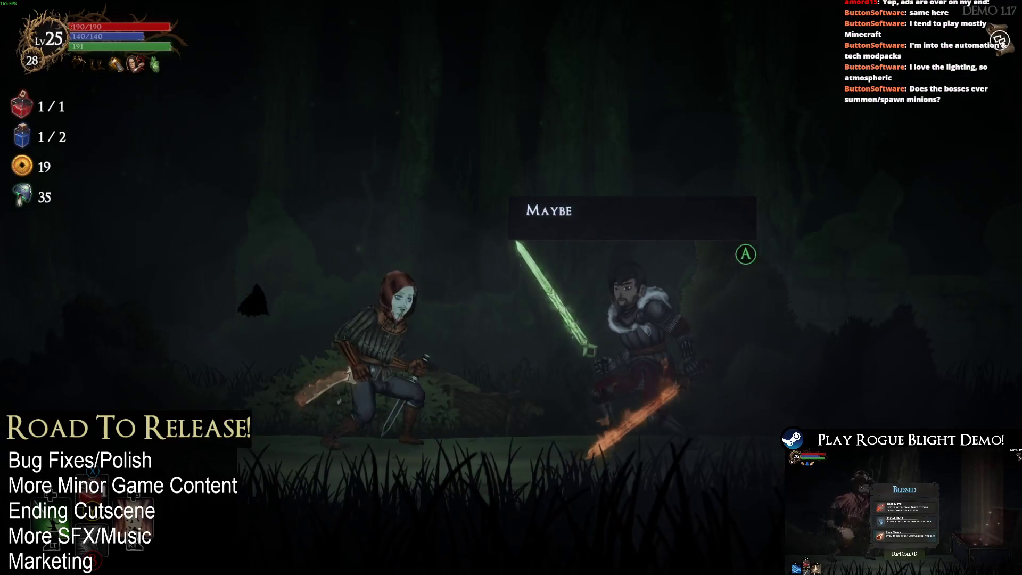
# - Start the fight with the bearded swordsman, jumping over him and dash-attacking past
pyautogui.press('Return')
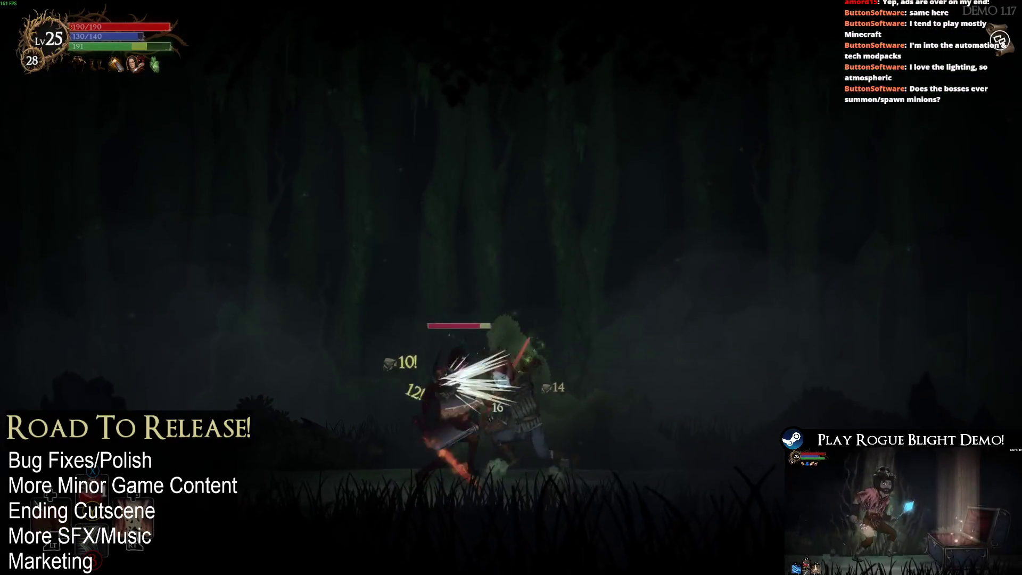
pyautogui.press('space')
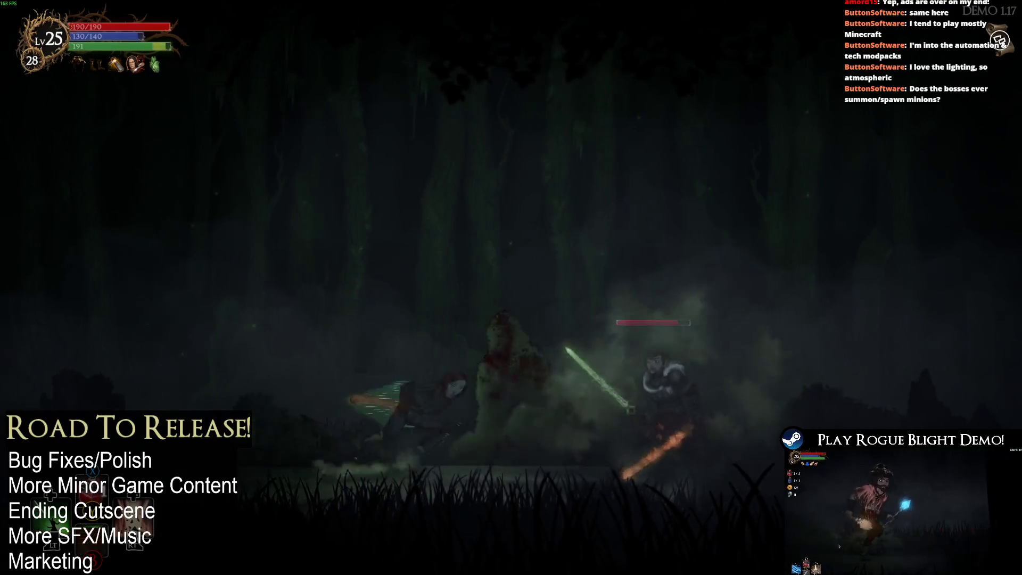
pyautogui.press('x')
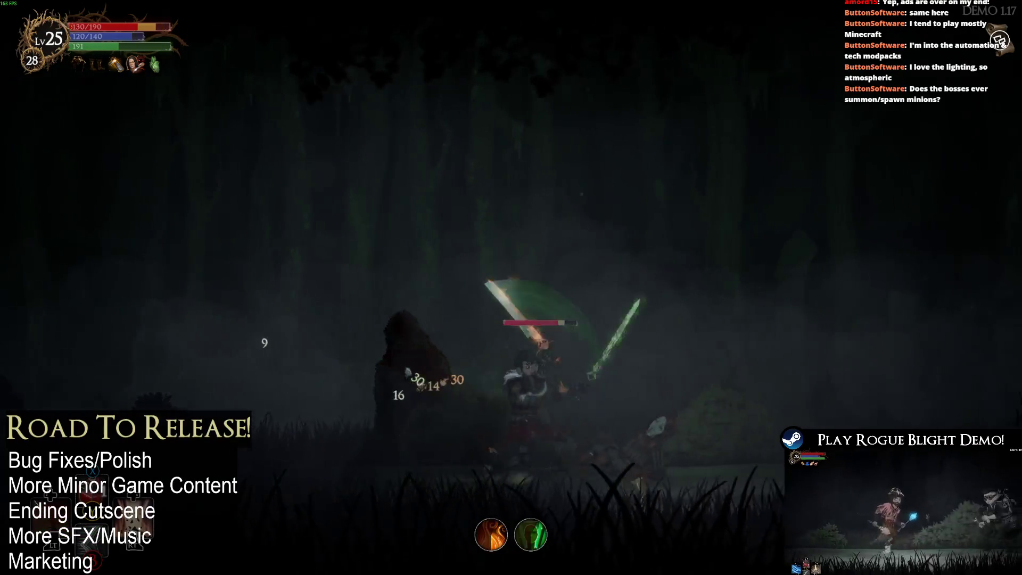
pyautogui.press('Right')
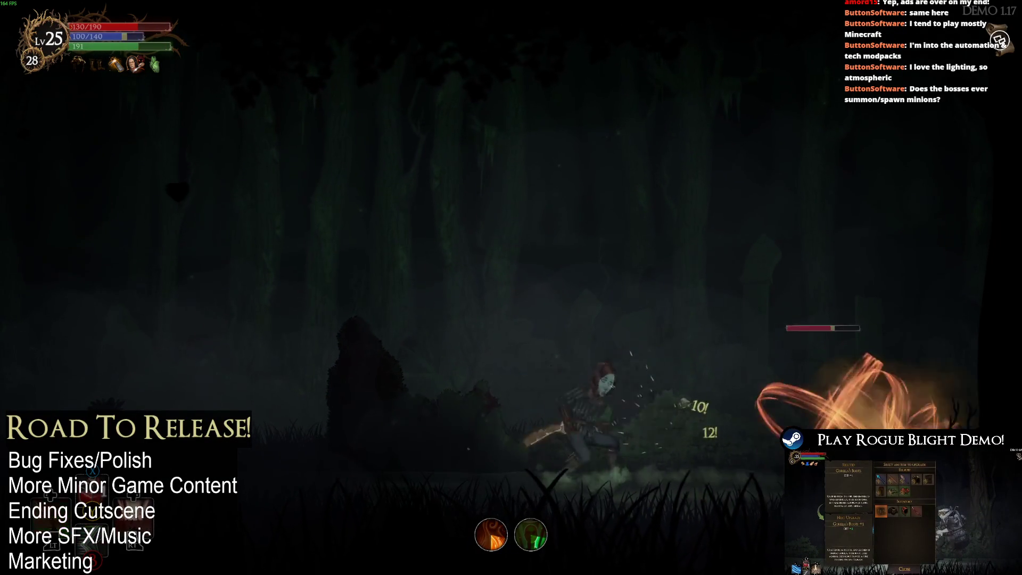
pyautogui.press('Left')
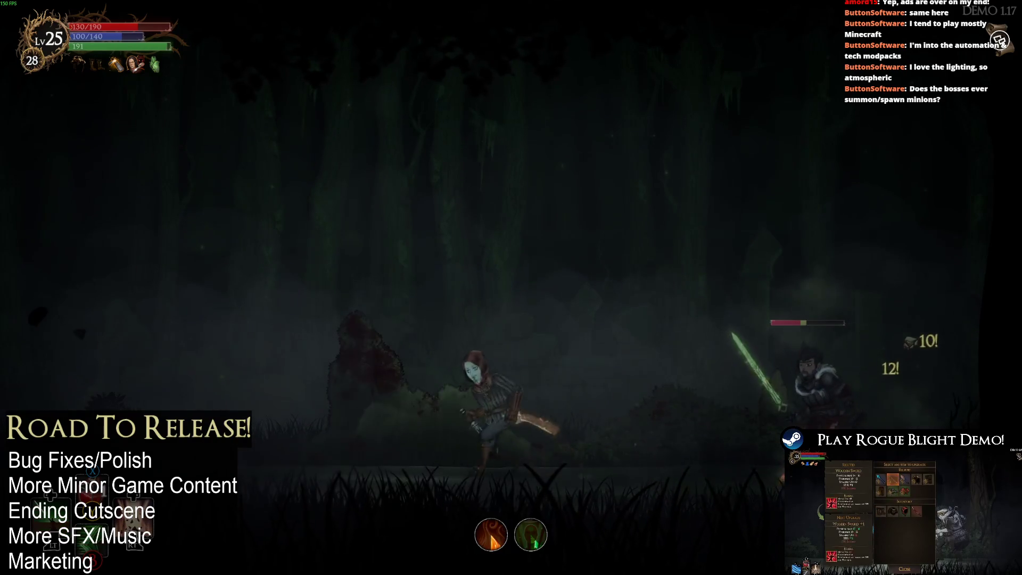
pyautogui.press('Right')
pyautogui.press('x')
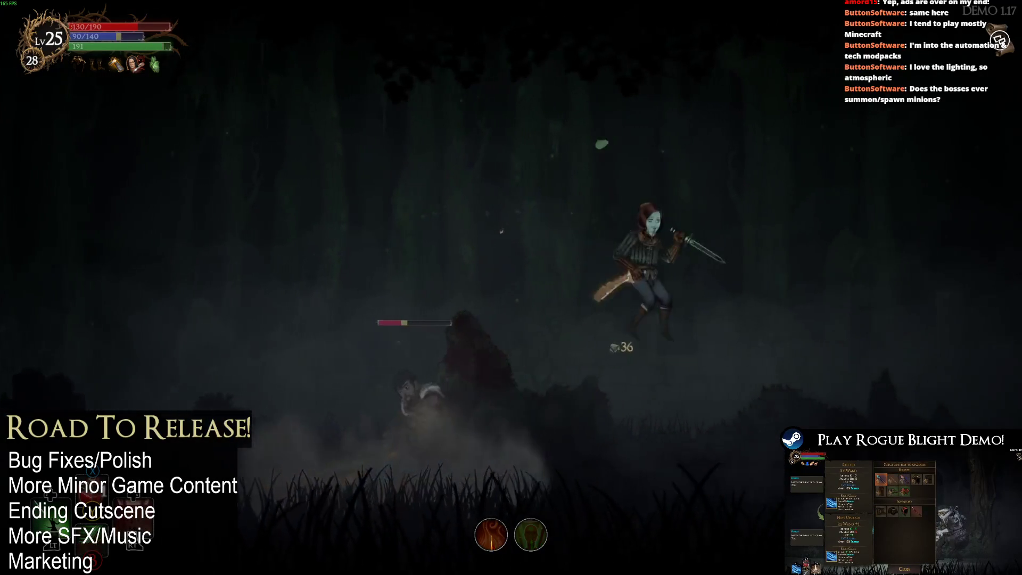
# - Keep slashing and using mana skills on the swordsman until he falls
pyautogui.press('x')
pyautogui.press('x')
pyautogui.press('Right')
pyautogui.press('x')
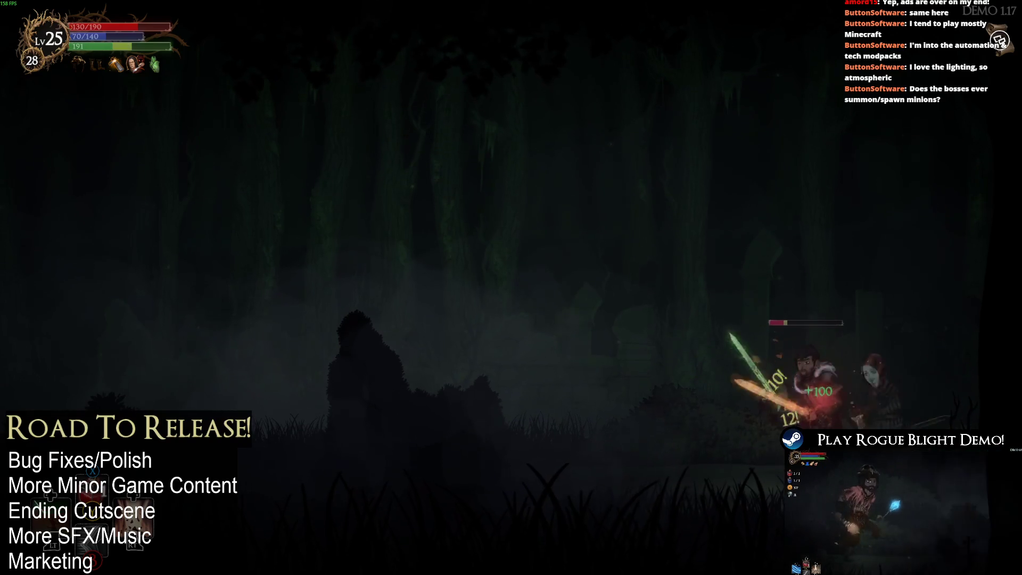
pyautogui.press('Left')
pyautogui.press('x')
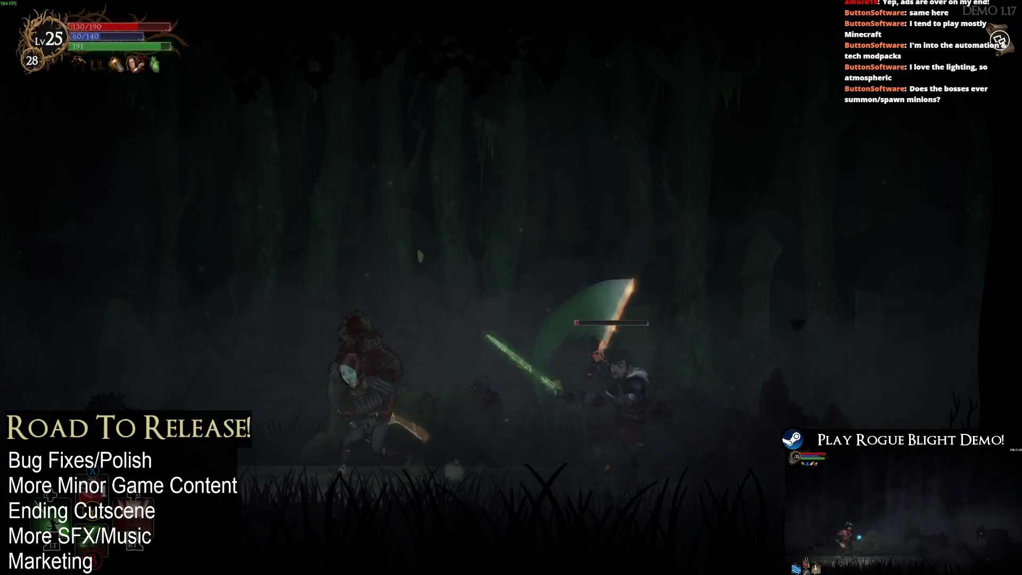
pyautogui.press('Right')
pyautogui.press('x')
pyautogui.press('Left')
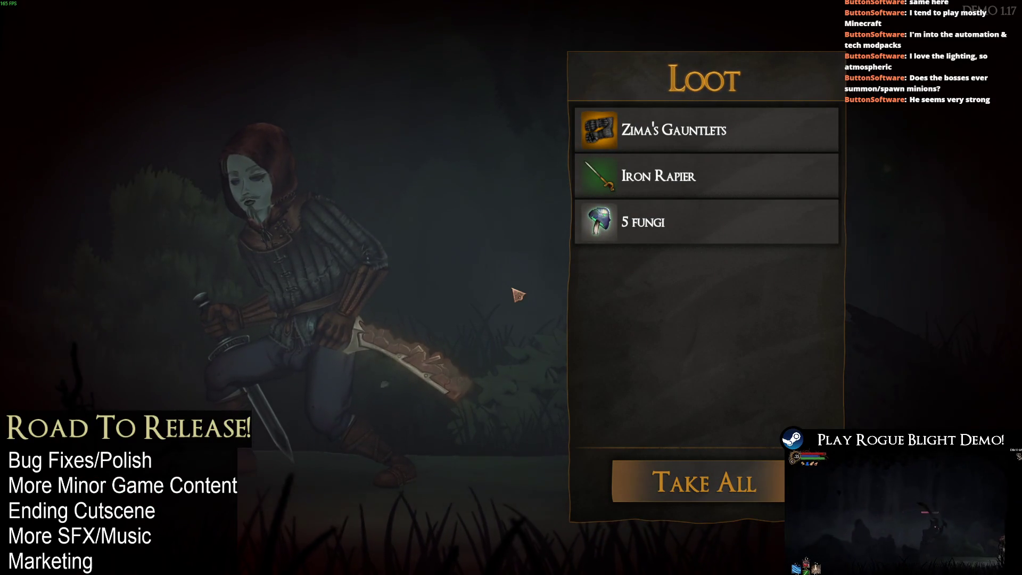
# - Take all the loot and equip Zima's Gauntlets in the hands slot
pyautogui.press('Return')
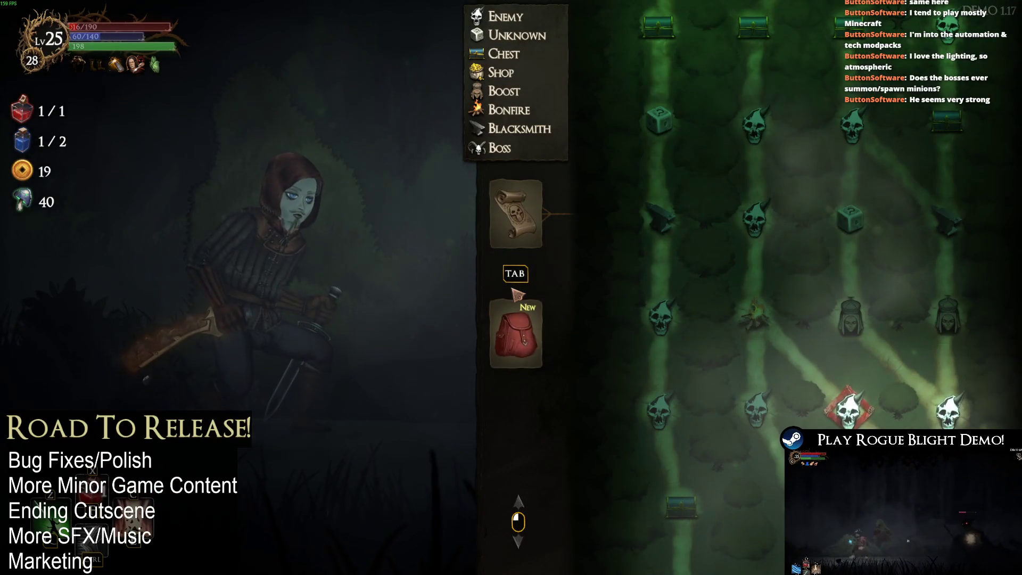
pyautogui.press('Left')
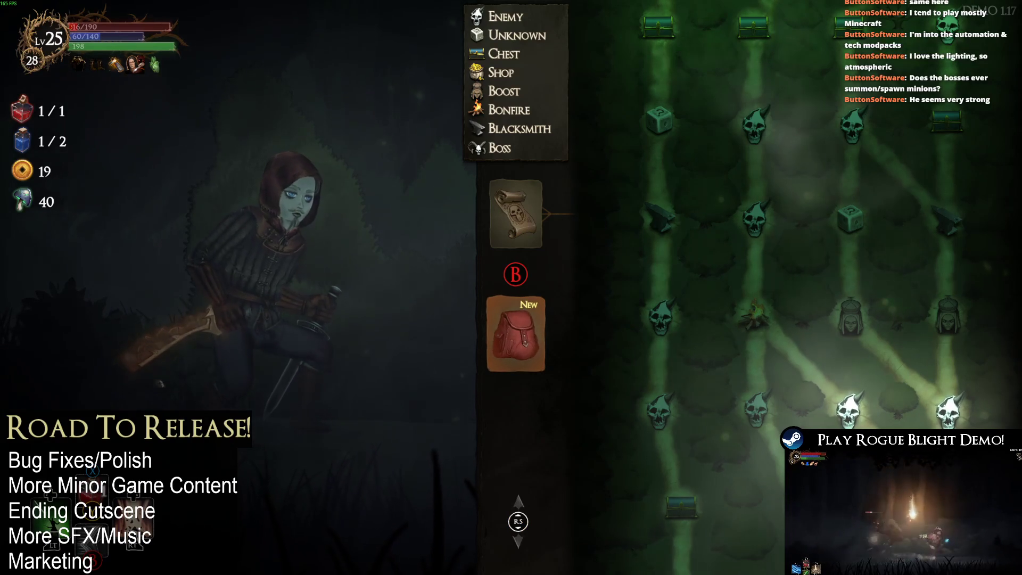
pyautogui.press('Return')
pyautogui.press('Down')
pyautogui.press('Right')
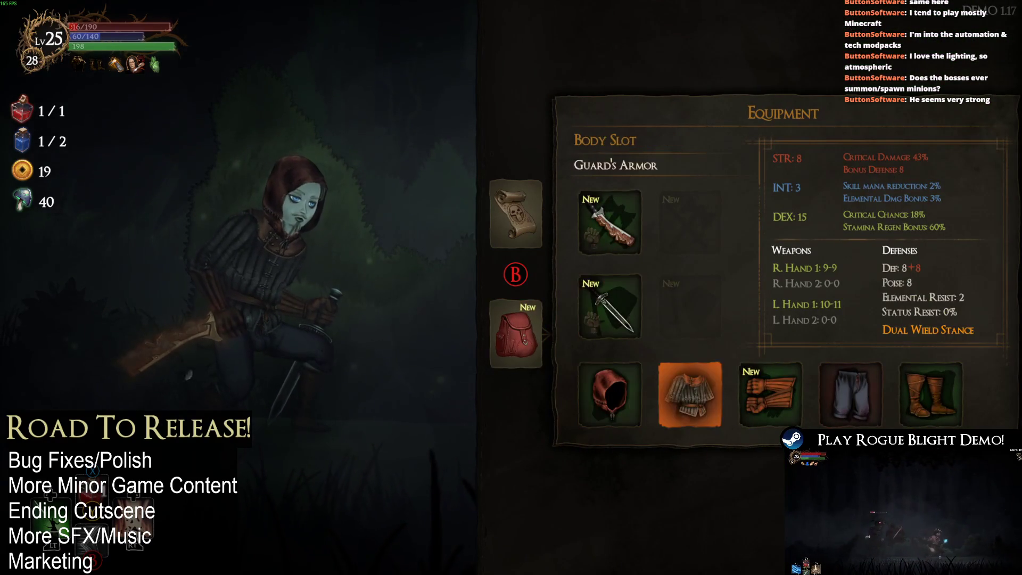
pyautogui.press('Right')
pyautogui.press('Return')
pyautogui.press('Right')
pyautogui.press('Return')
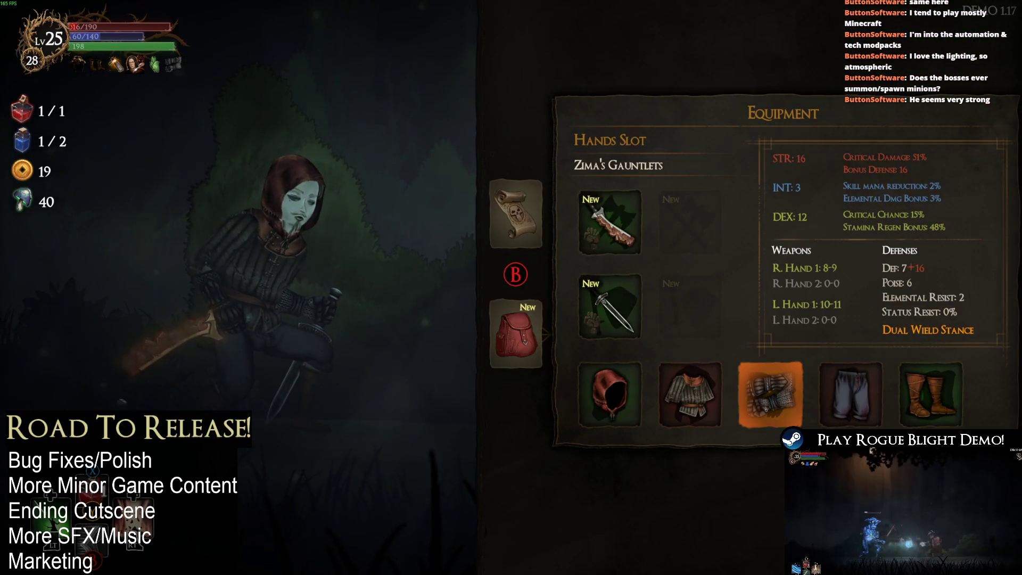
# - Check the left-hand weapon alternatives without changing, then drink the potions
pyautogui.press('Left')
pyautogui.press('Left')
pyautogui.press('Up')
pyautogui.press('Return')
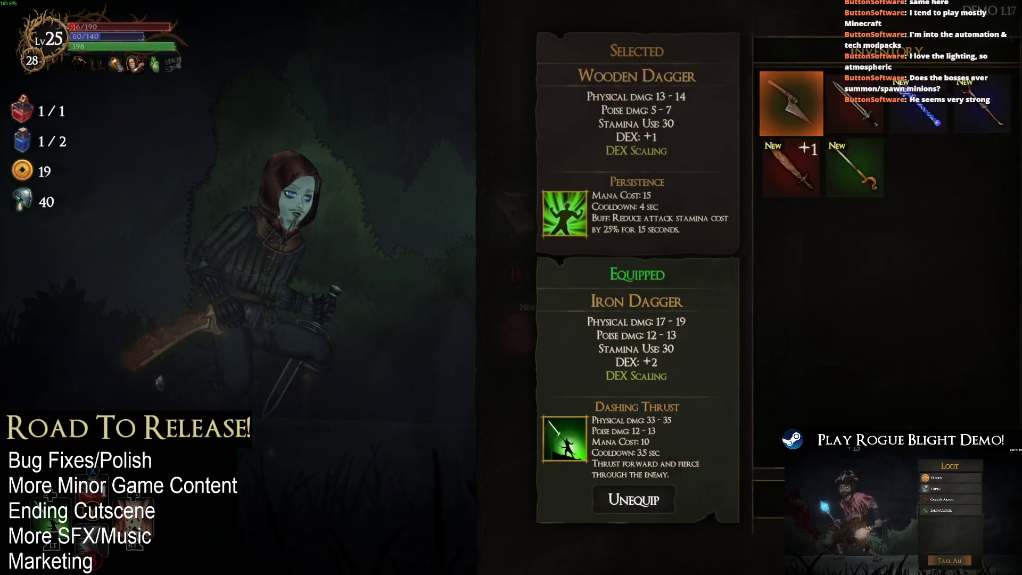
pyautogui.press('Down')
pyautogui.press('Escape')
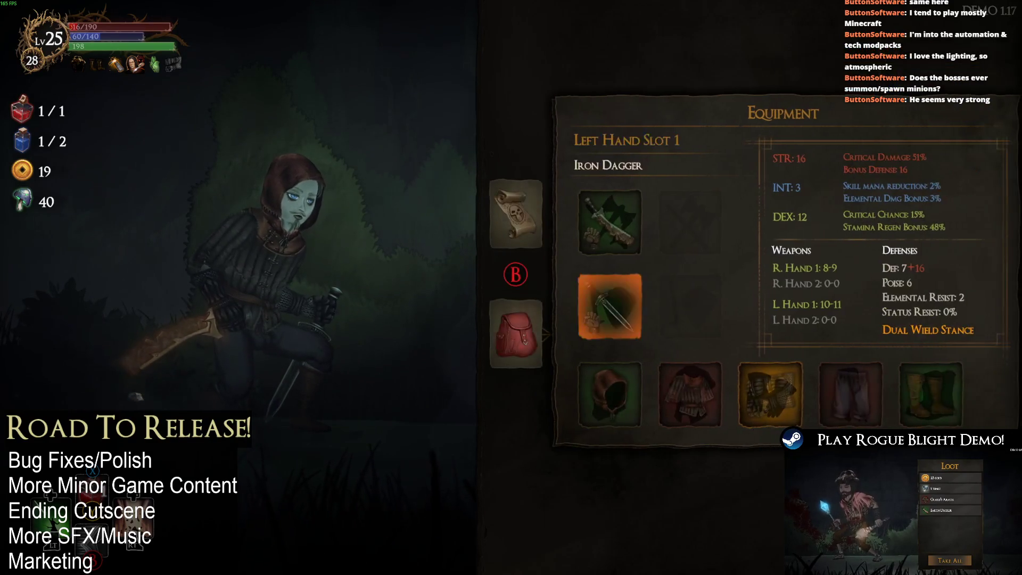
pyautogui.press('Down')
pyautogui.press('Up')
pyautogui.press('Up')
pyautogui.press('Escape')
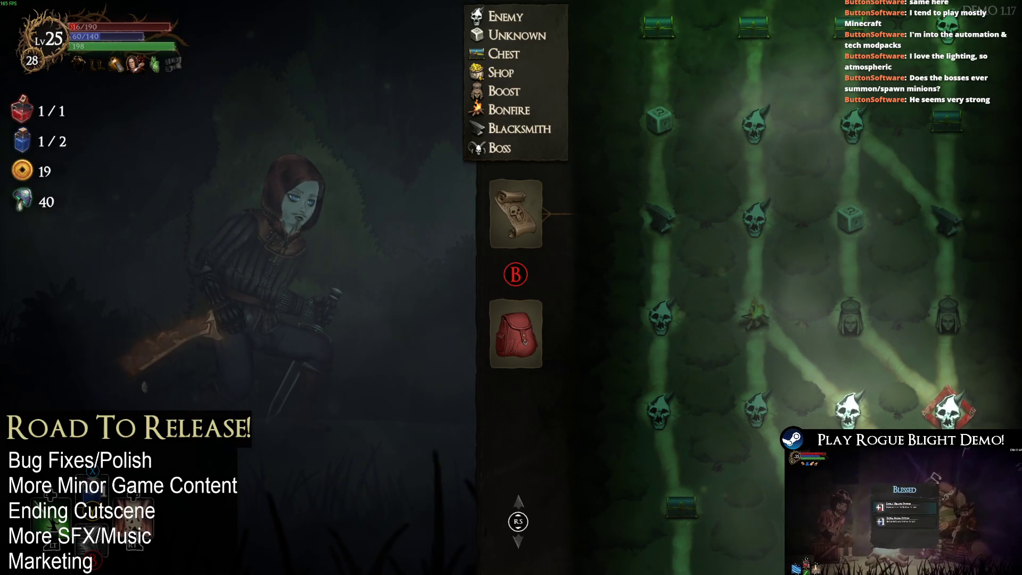
pyautogui.press('q')
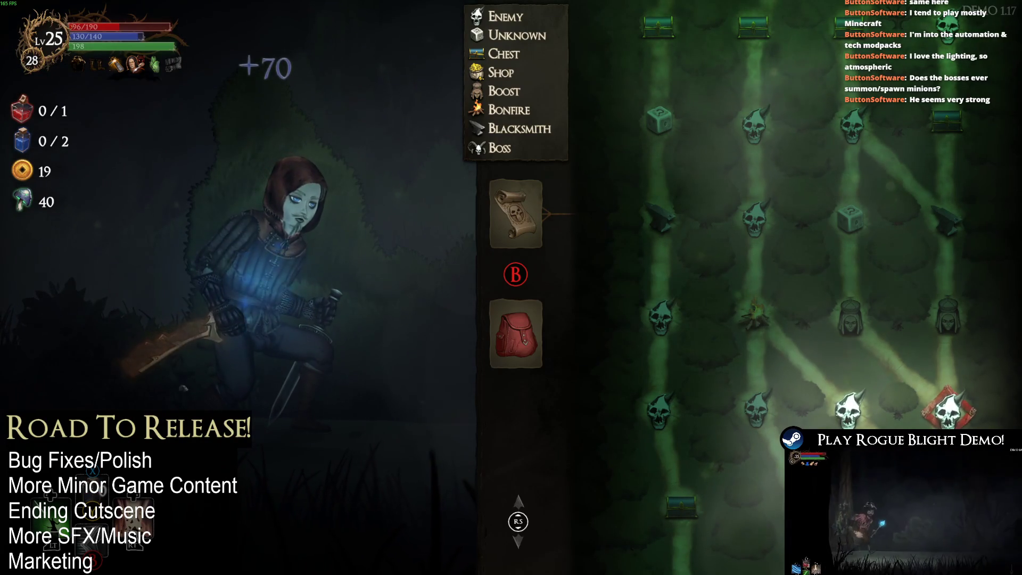
# - Enter the next forest room and dash and slash the red-eyed beast until it dies
pyautogui.press('Tab')
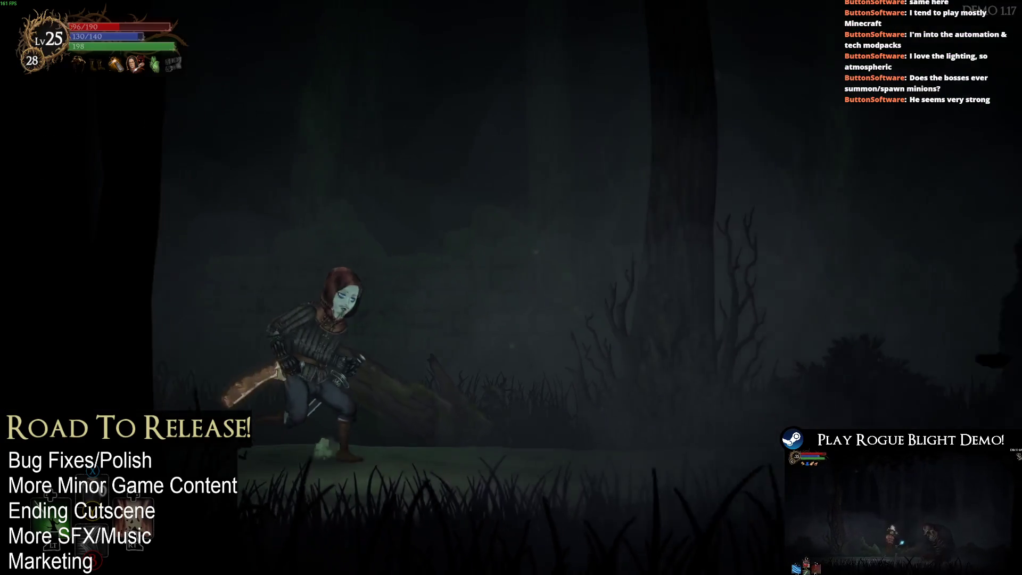
pyautogui.press('d')
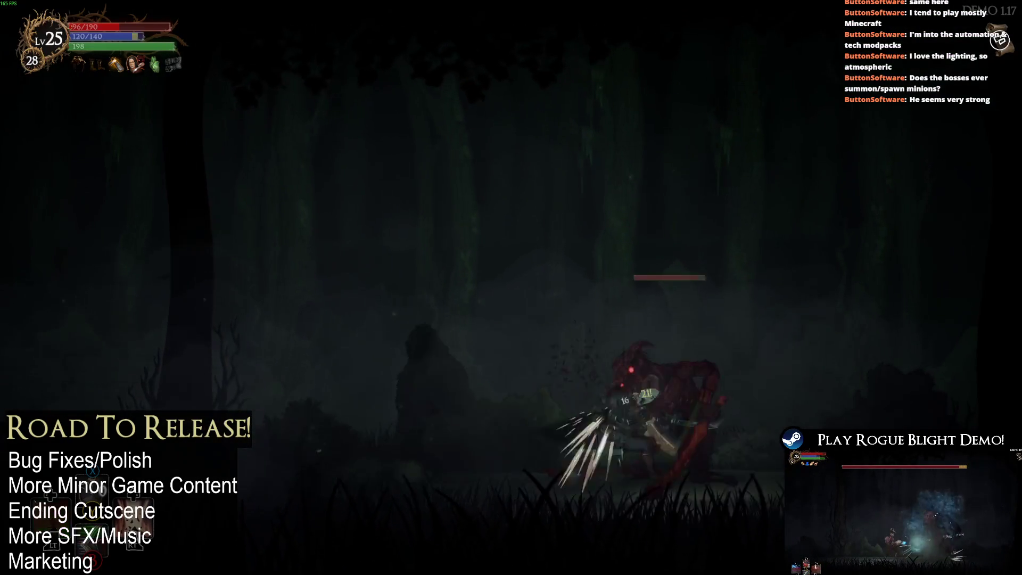
pyautogui.press('a')
pyautogui.press('a')
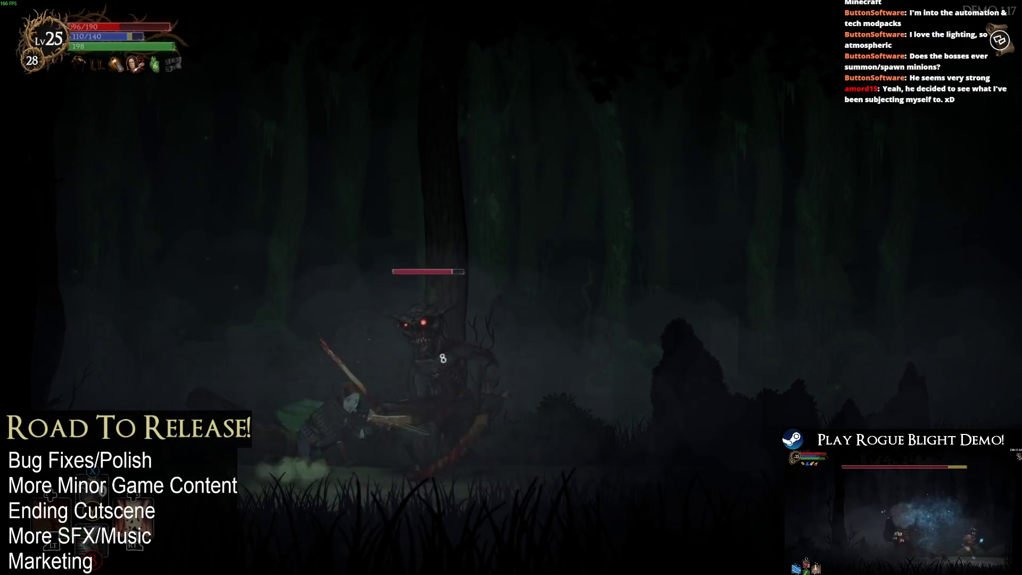
pyautogui.press('d')
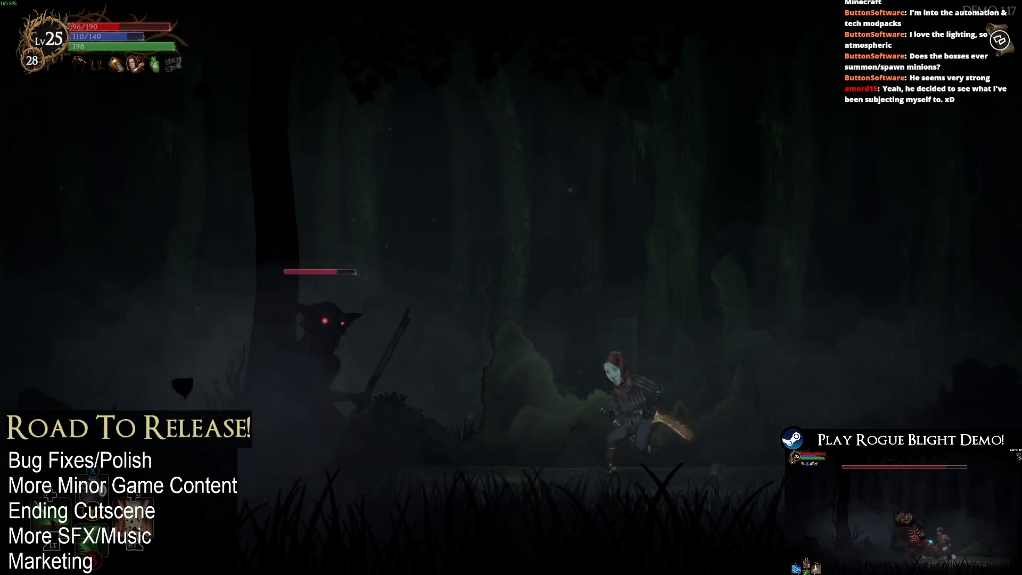
pyautogui.press('a')
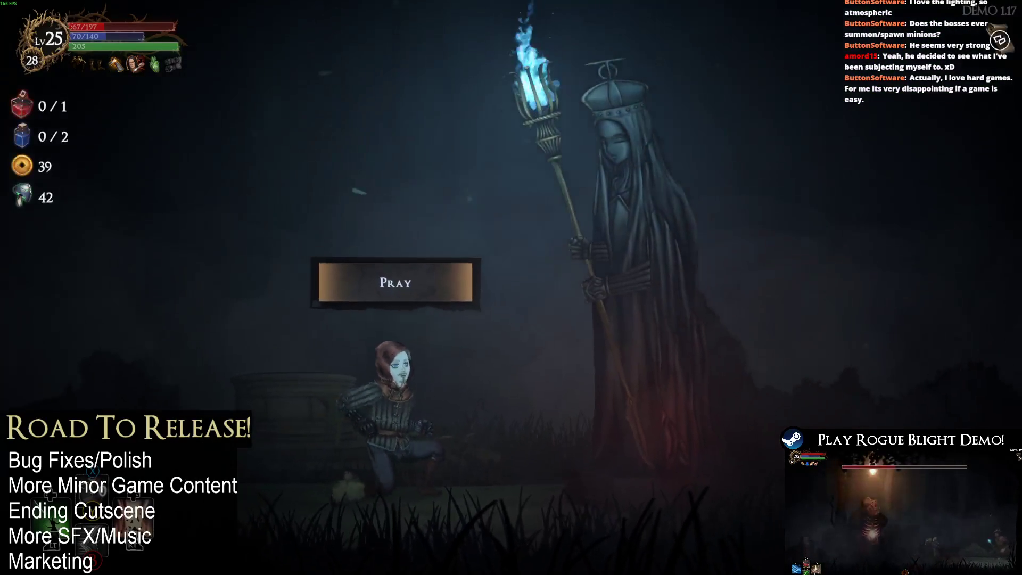
# - Pray at the shrine and pick Bonus Mana over Bonus Health and Bonus Stamina
pyautogui.press('e')
pyautogui.click(511, 318)
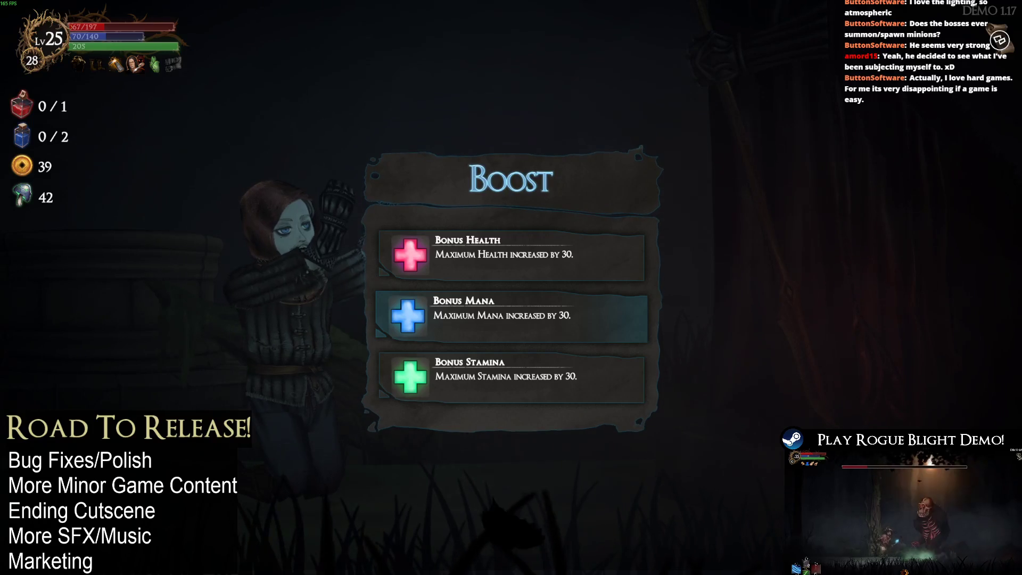
pyautogui.press('Up')
pyautogui.press('Down')
pyautogui.press('Down')
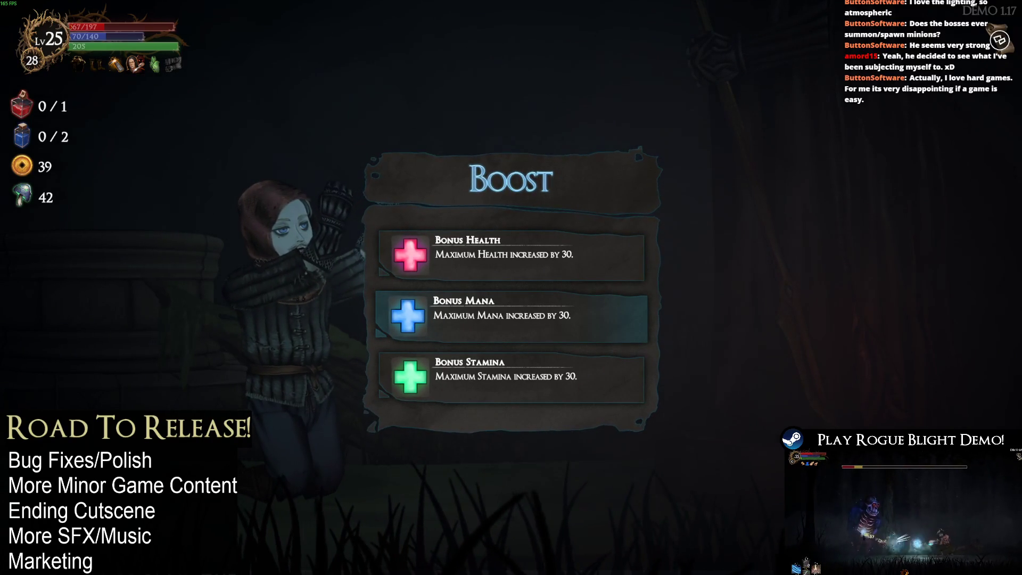
pyautogui.press('Return')
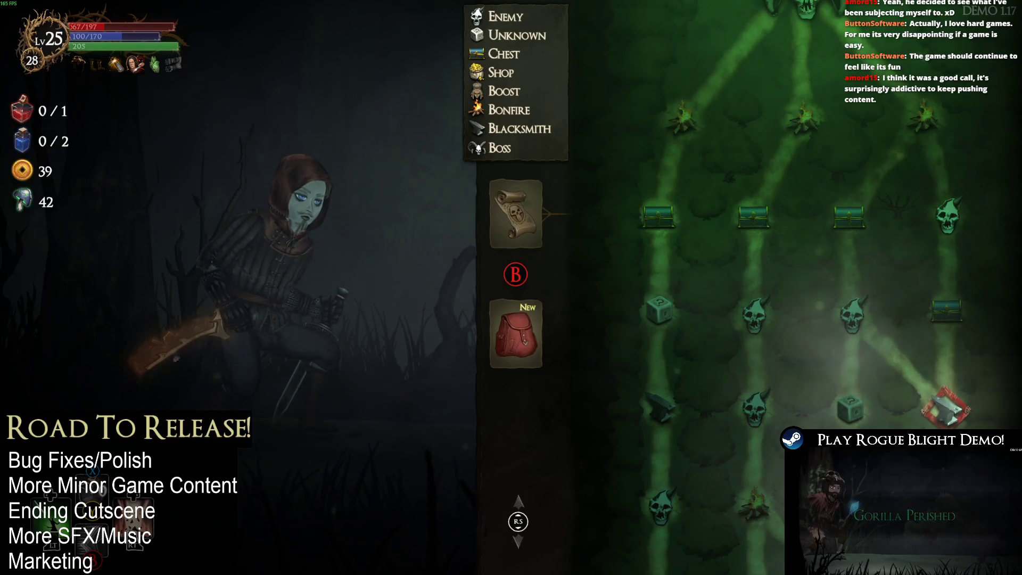
# - Walk to the blacksmith and smelt spare gear into the Earth Dagger, raising it to +3
pyautogui.press('Return')
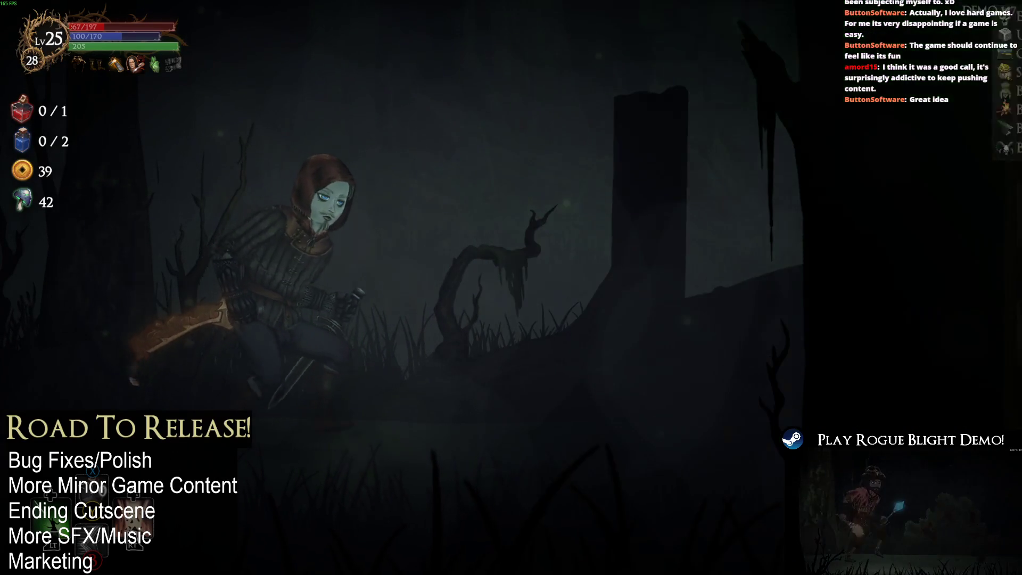
pyautogui.press('Right')
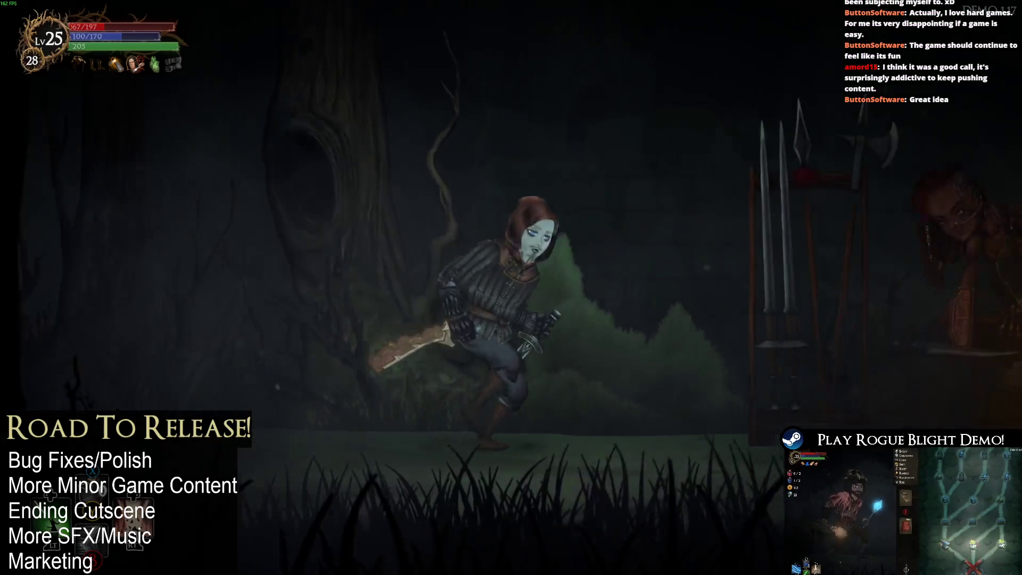
pyautogui.press('Return')
pyautogui.press('Right')
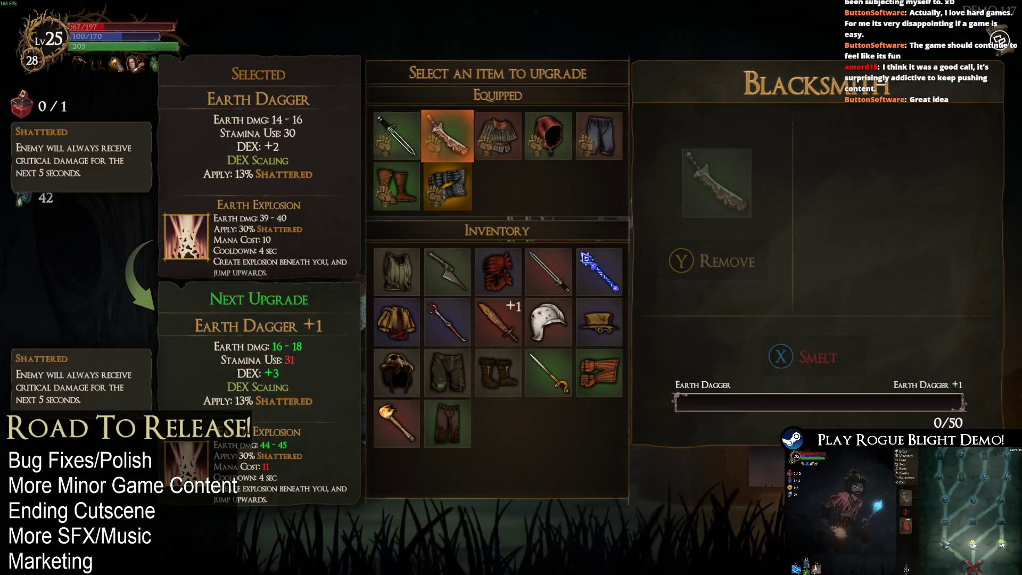
pyautogui.press('Return')
pyautogui.press('Right')
pyautogui.press('Return')
pyautogui.press('Right')
pyautogui.press('Return')
pyautogui.press('Right')
pyautogui.press('Return')
pyautogui.press('Right')
pyautogui.press('Return')
pyautogui.press('Down')
pyautogui.press('Return')
pyautogui.press('Left')
# - Smelt the Earth Sword, helmet, boots, spear and other spare gear into Iron Dagger, reaching +3
pyautogui.press('Return')
pyautogui.press('Left')
pyautogui.press('Return')
pyautogui.press('x')
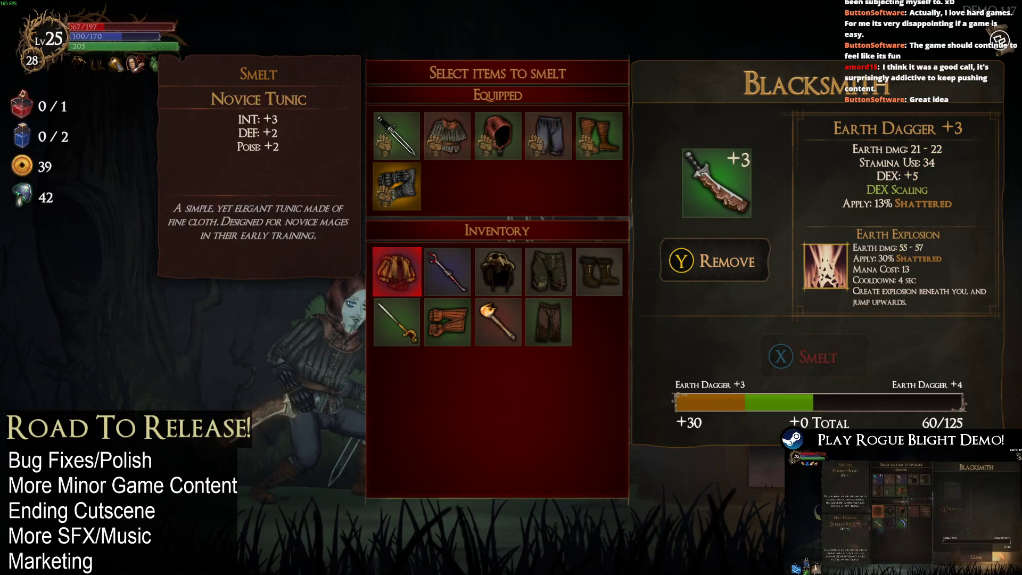
pyautogui.press('Escape')
pyautogui.press('Right')
pyautogui.press('Return')
pyautogui.press('Return')
pyautogui.press('Right')
pyautogui.press('Return')
pyautogui.press('Right')
pyautogui.press('Return')
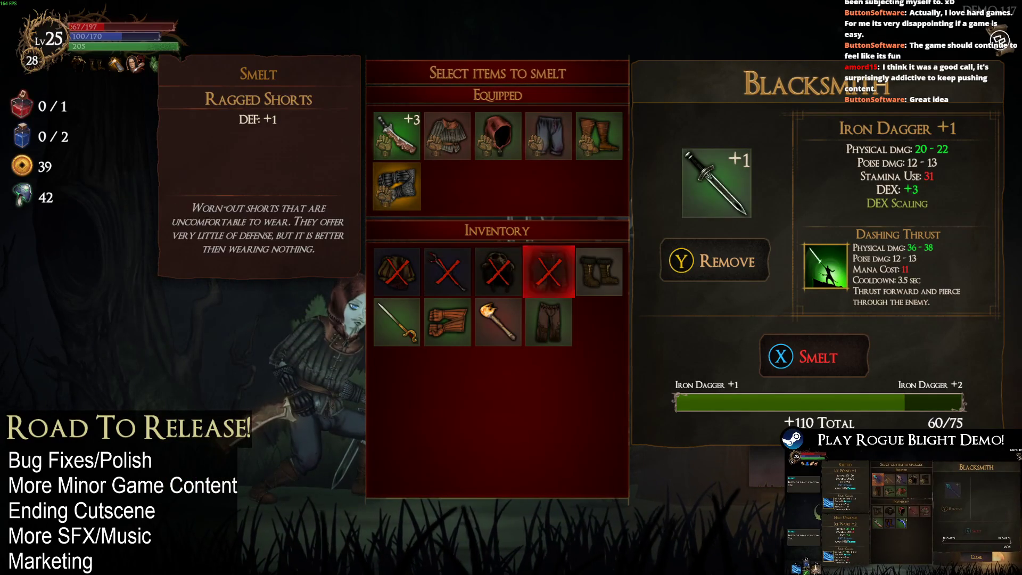
pyautogui.press('Right')
pyautogui.press('Return')
pyautogui.press('Down')
pyautogui.press('Return')
pyautogui.press('Left')
pyautogui.press('Return')
pyautogui.press('x')
pyautogui.press('Left')
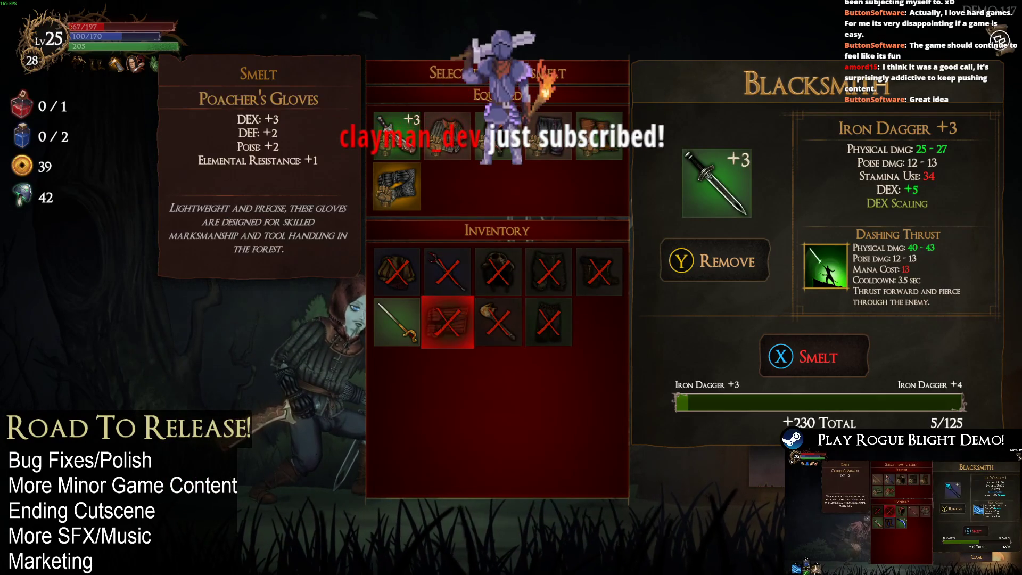
pyautogui.press('Return')
pyautogui.press('x')
pyautogui.press('Escape')
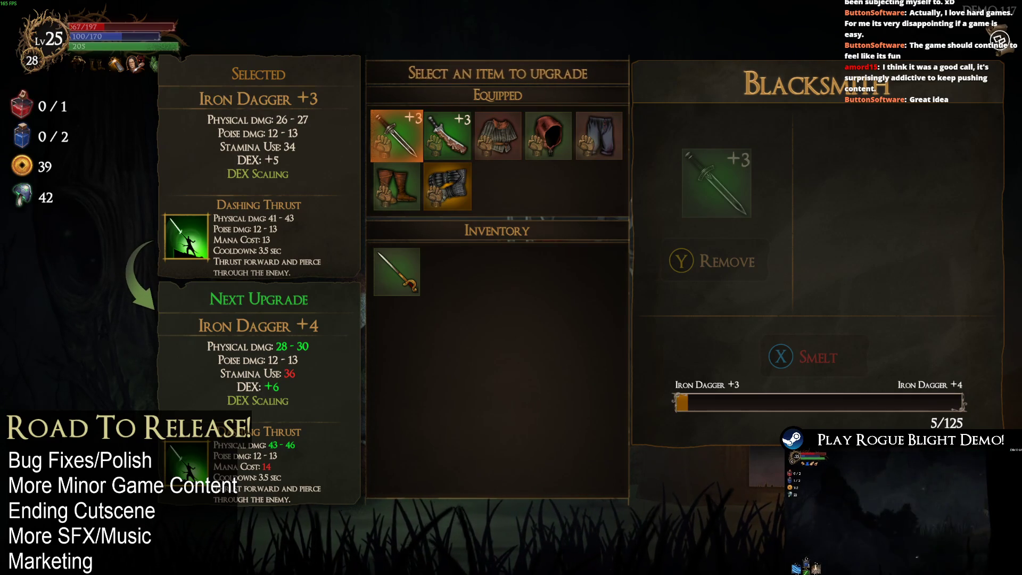
# - Review the Iron Rapier, Poacher's Boots and Zima's Gauntlets, then close the blacksmith menu
pyautogui.press('Down')
pyautogui.press('Up')
pyautogui.press('Right')
pyautogui.press('Down')
pyautogui.press('Escape')
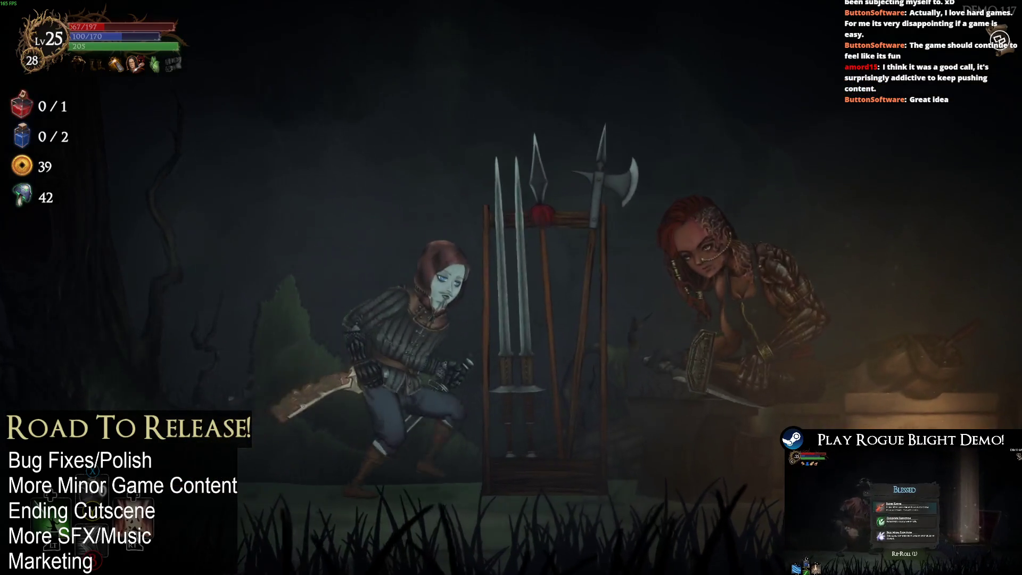
# - Travel to the chest node, open the chest and choose the Earth Shaker blessing
pyautogui.press('m')
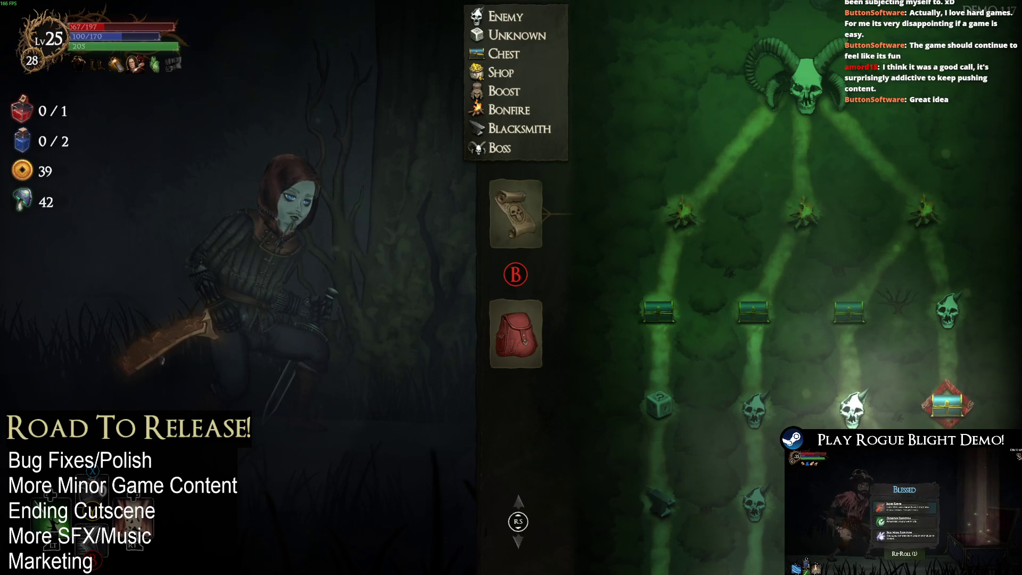
pyautogui.press('Escape')
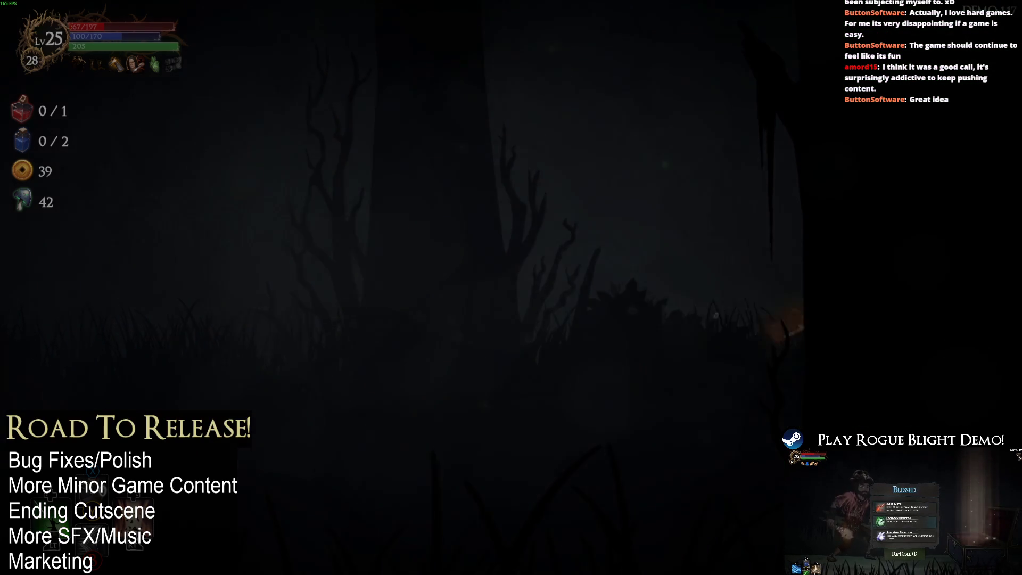
pyautogui.press('e')
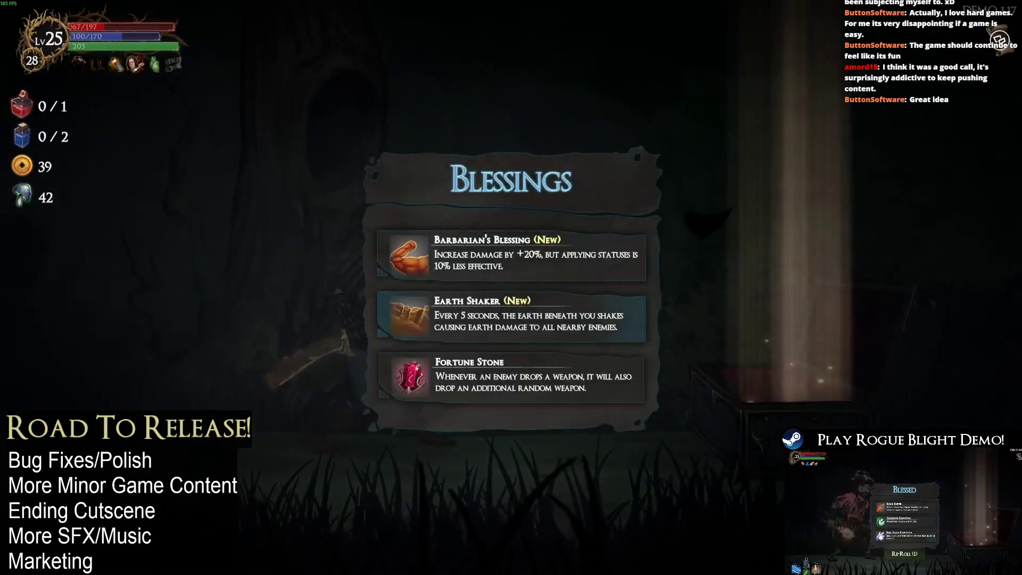
pyautogui.press('Up')
pyautogui.press('Up')
pyautogui.press('Down')
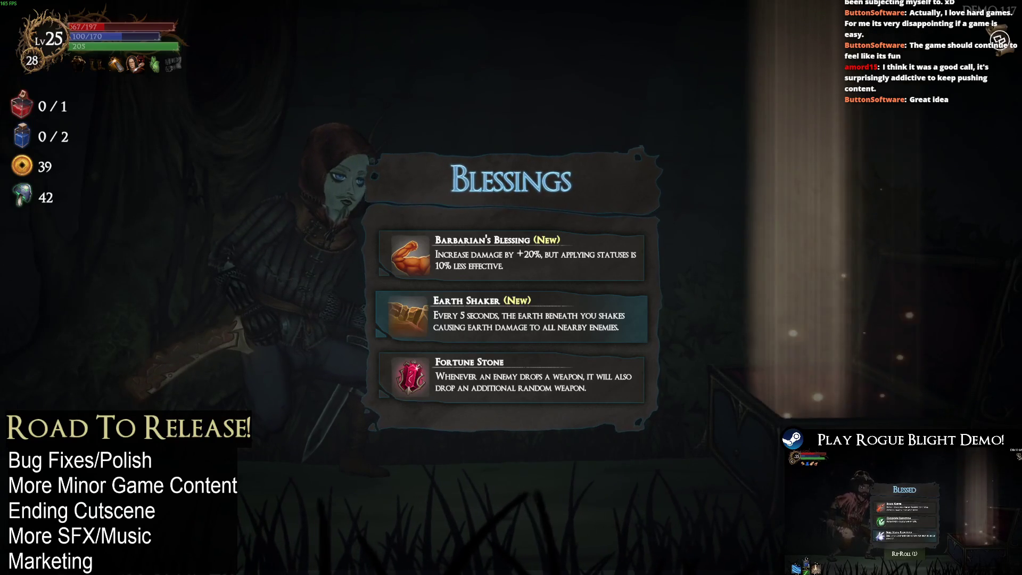
pyautogui.press('Return')
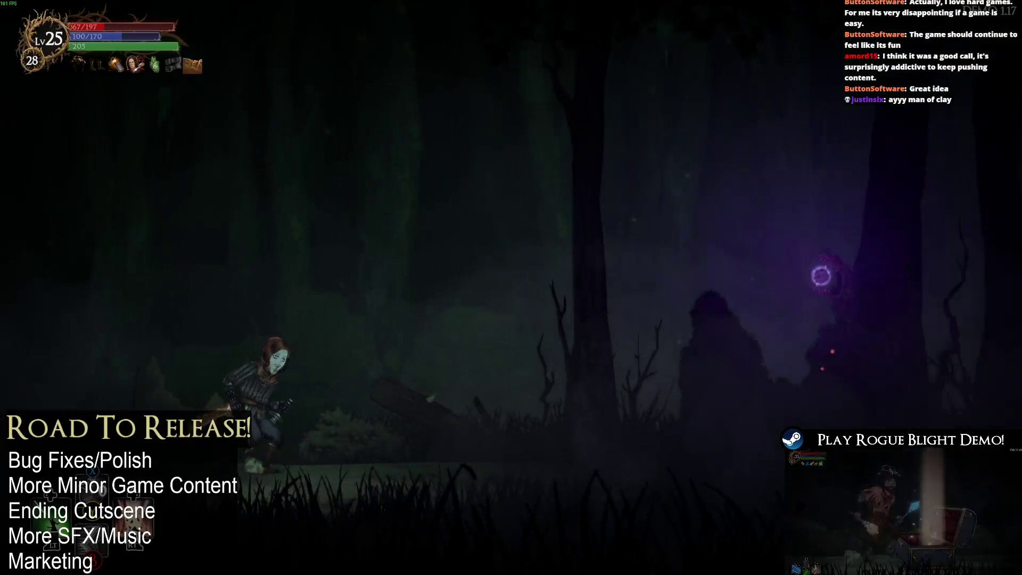
# - Kill the tree creature with strikes and burst attacks, then take all its loot
pyautogui.press('d')
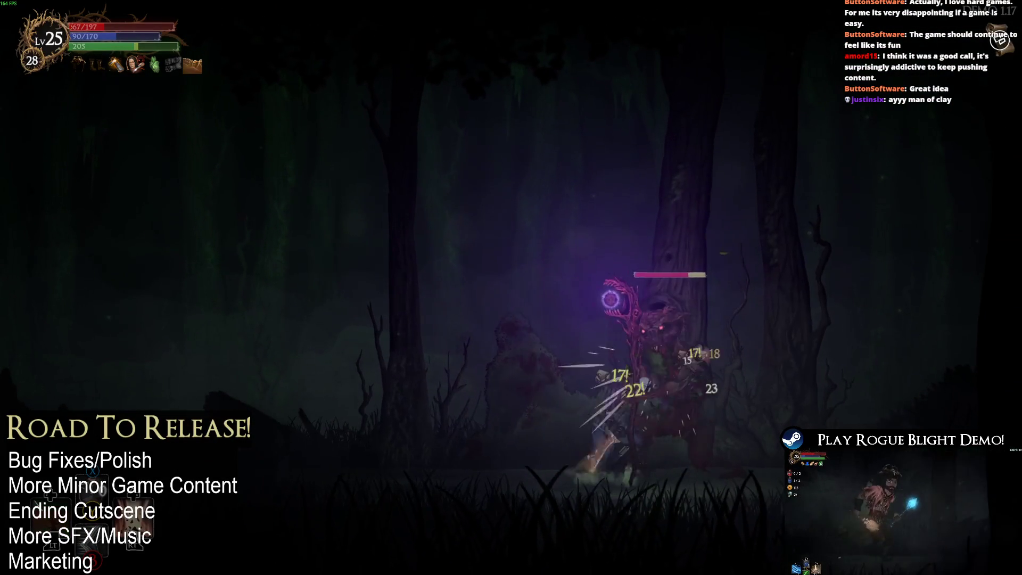
pyautogui.press('space')
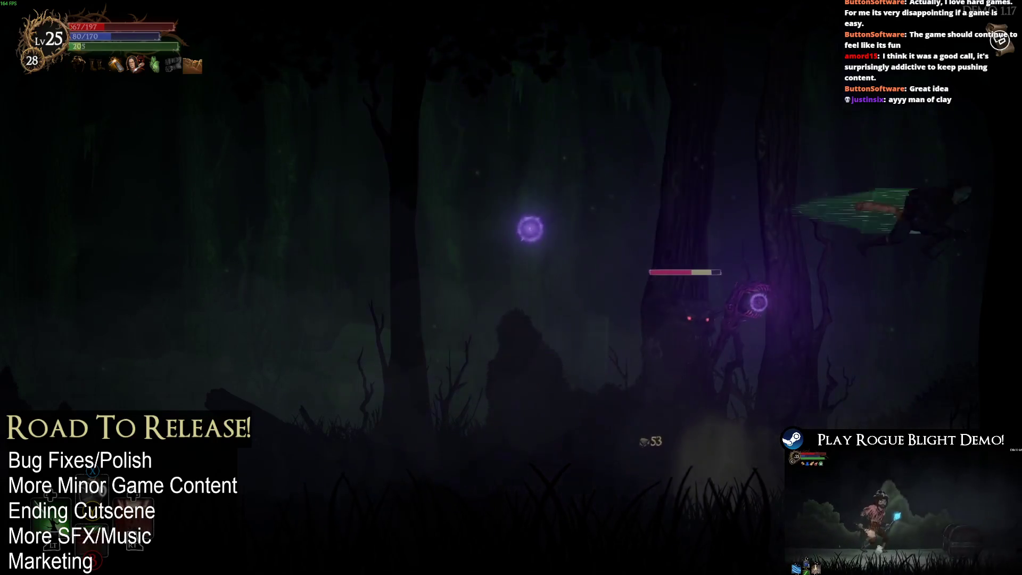
pyautogui.press('j')
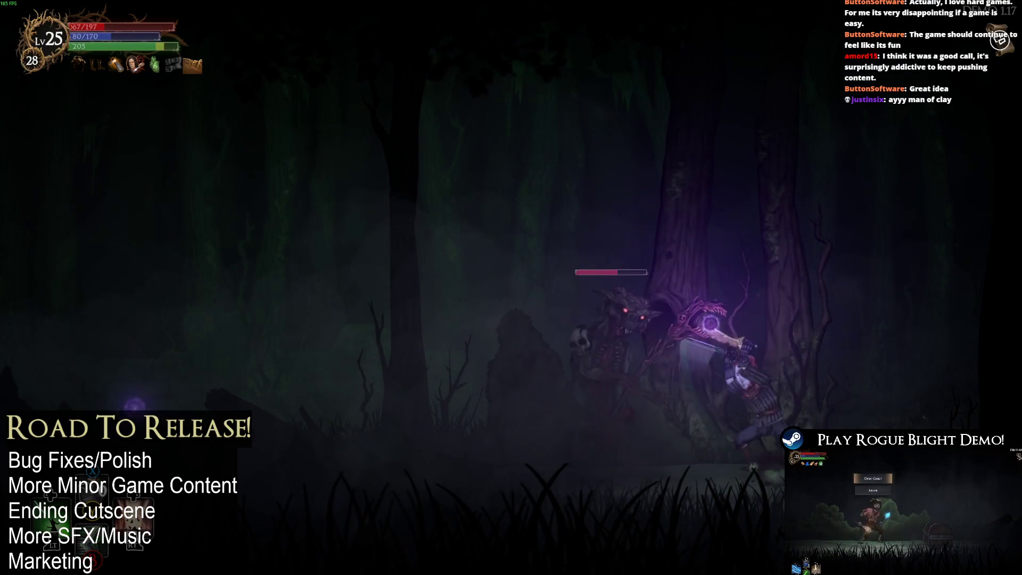
pyautogui.press('d')
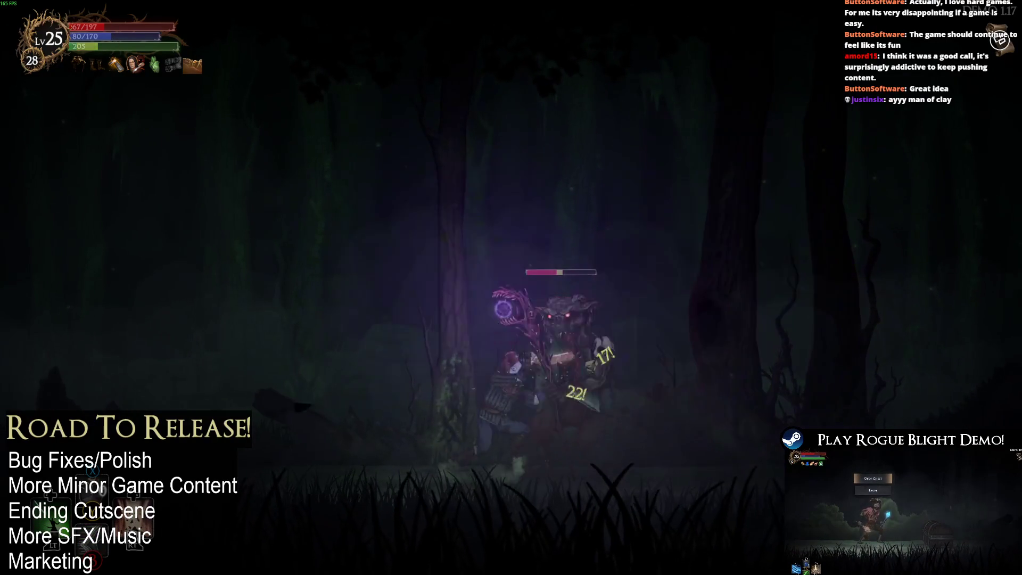
pyautogui.press('j')
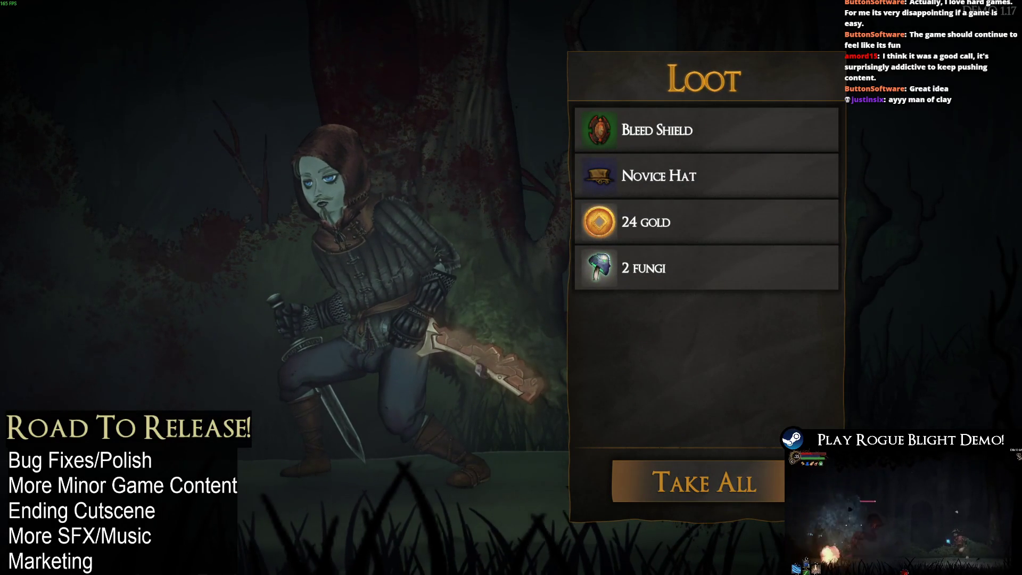
pyautogui.press('e')
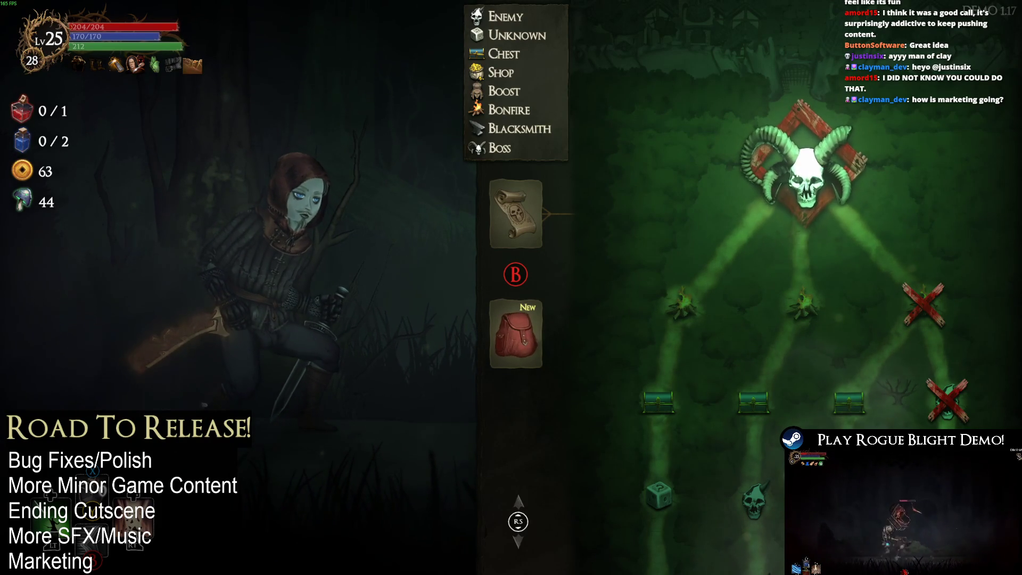
# - Walk right into the boss room and open on the skeletal deer with strikes and splash spells
pyautogui.press('Escape')
pyautogui.press('Right')
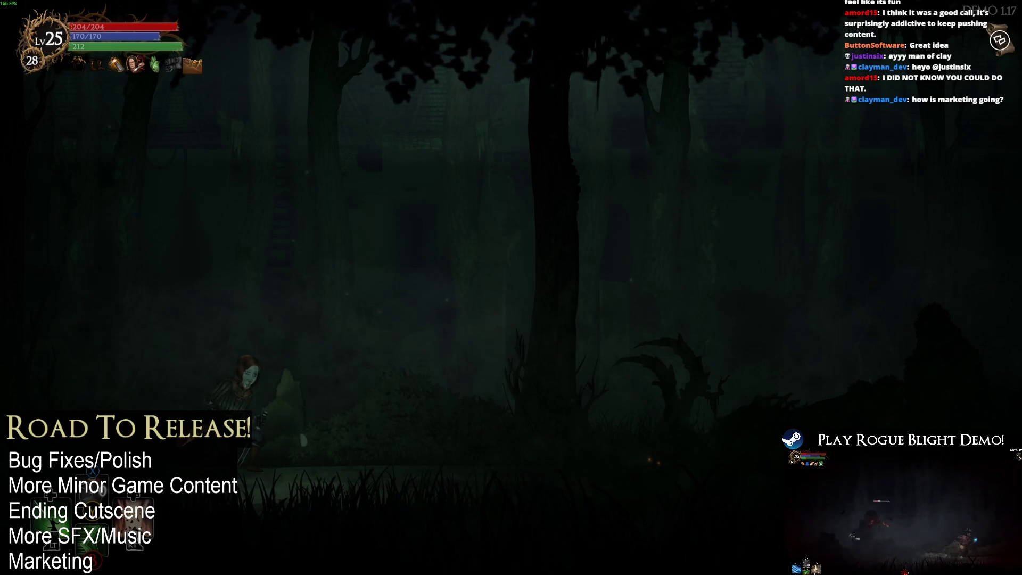
pyautogui.press('Right')
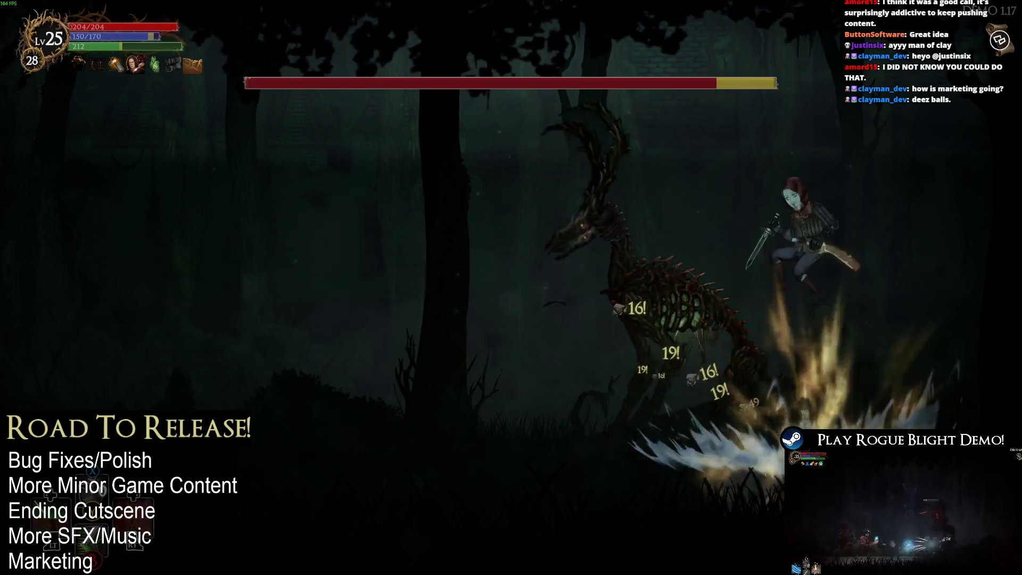
pyautogui.press('Left')
pyautogui.press('x')
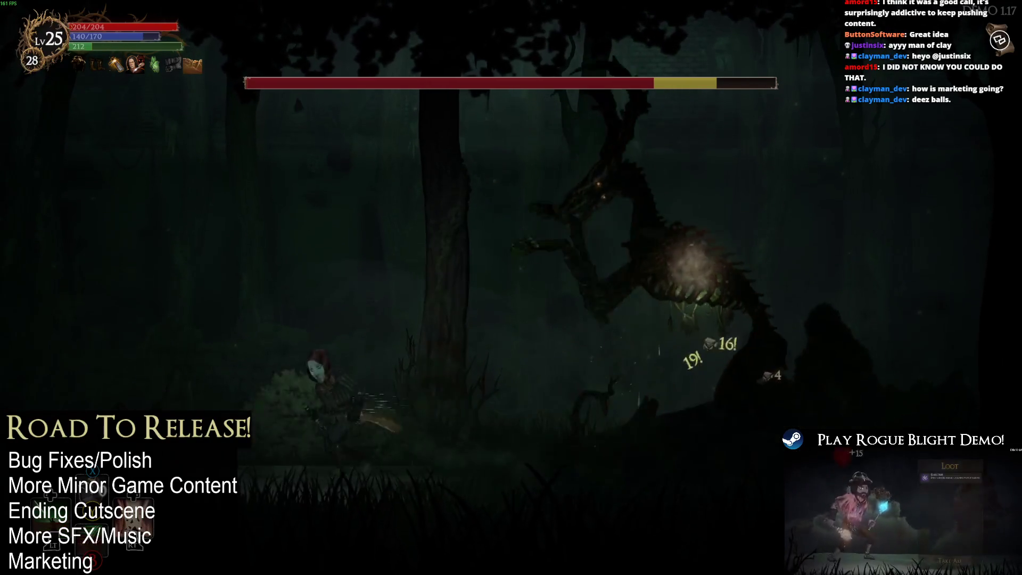
pyautogui.press('space')
pyautogui.press('x')
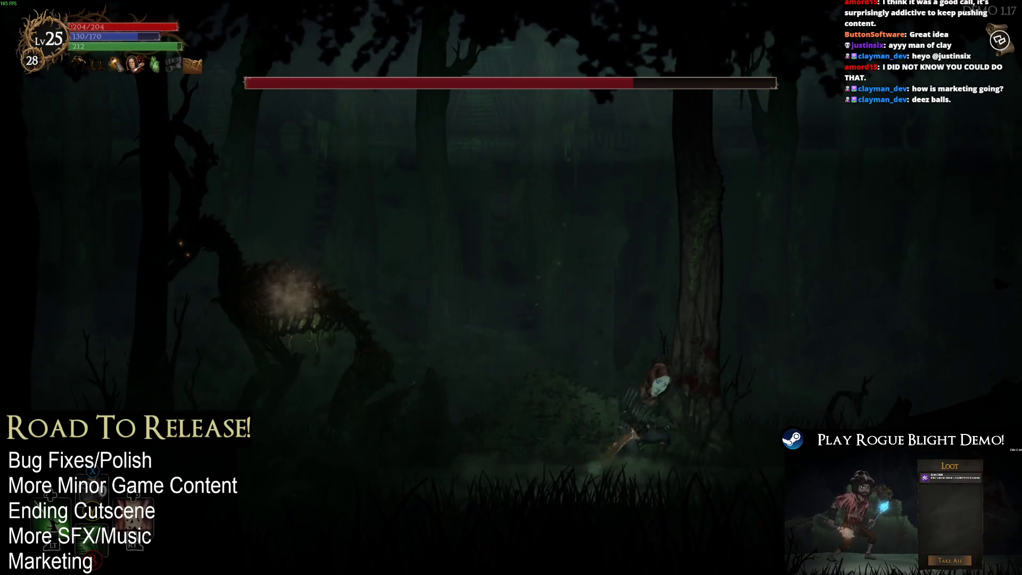
pyautogui.press('d')
pyautogui.press('a')
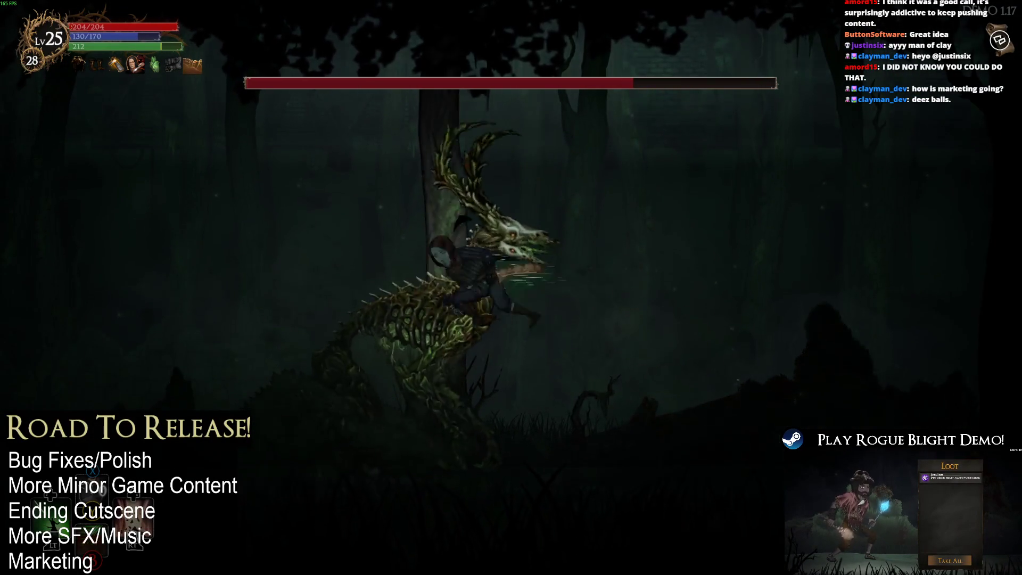
pyautogui.press('x')
# - Keep leaping, dashing and slashing at the skeletal deer until it nears a quarter health
pyautogui.press('z')
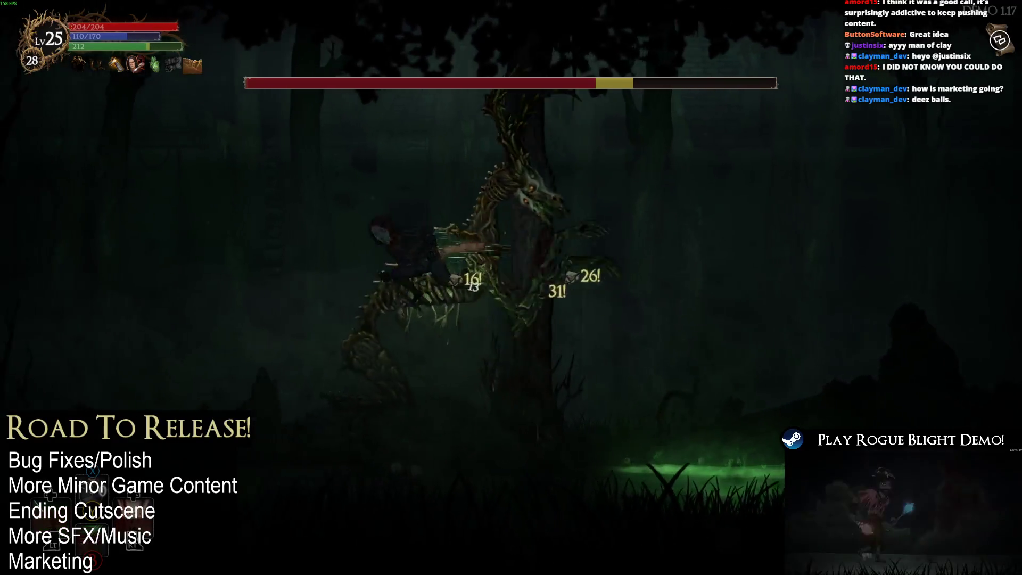
pyautogui.press('a')
pyautogui.press('z')
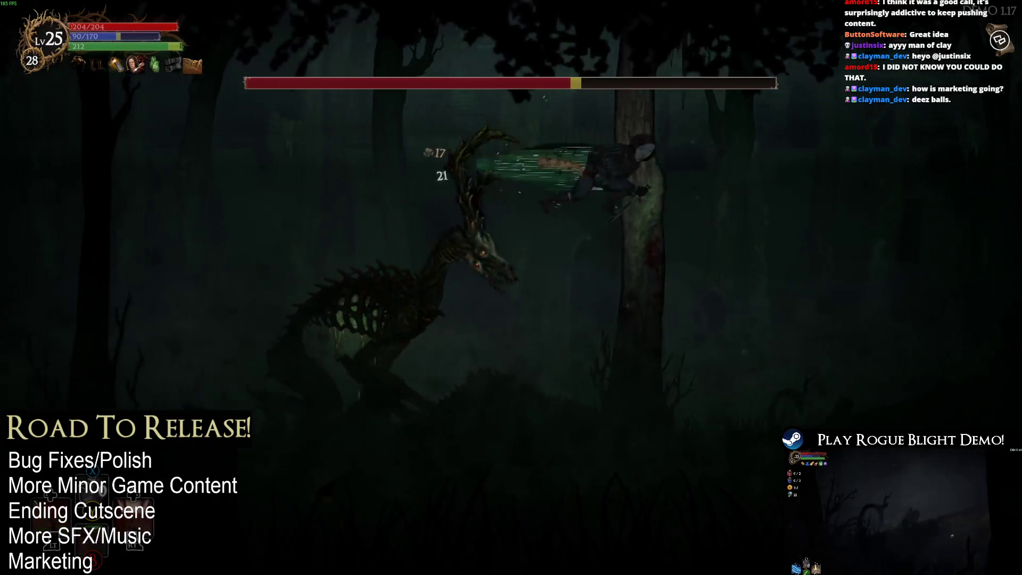
pyautogui.press('d')
pyautogui.press('z')
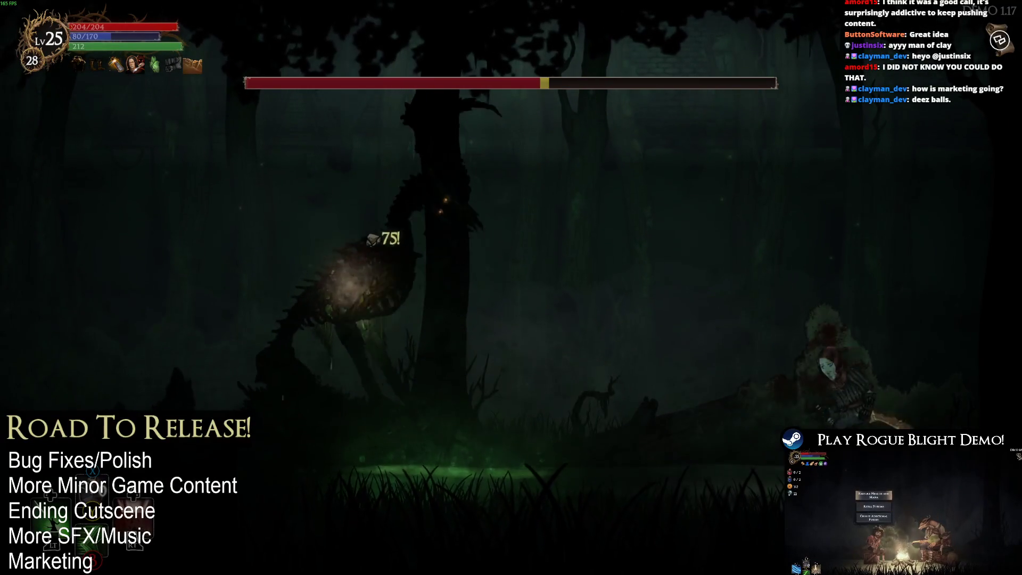
pyautogui.press('d')
pyautogui.press('z')
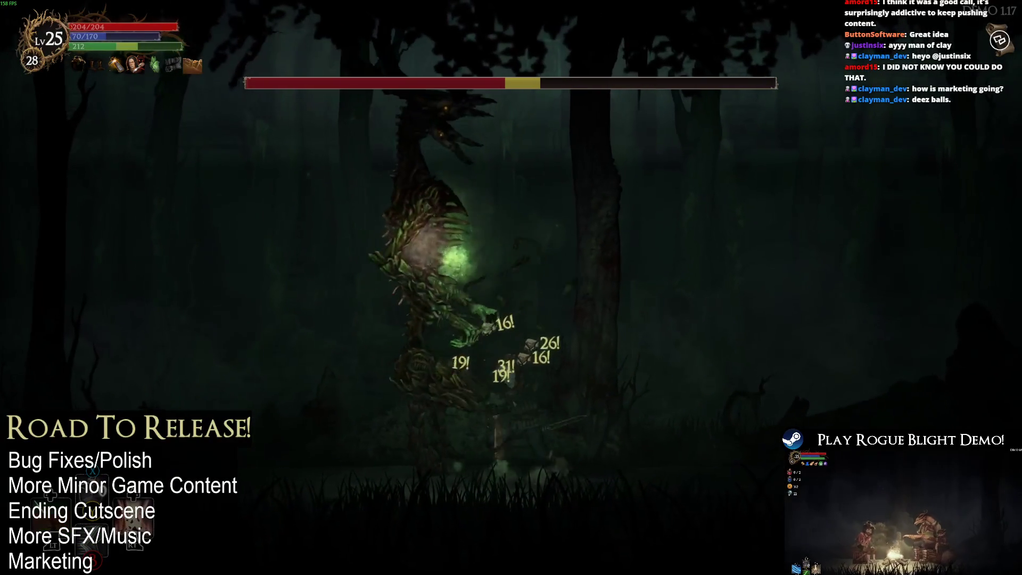
pyautogui.press('d')
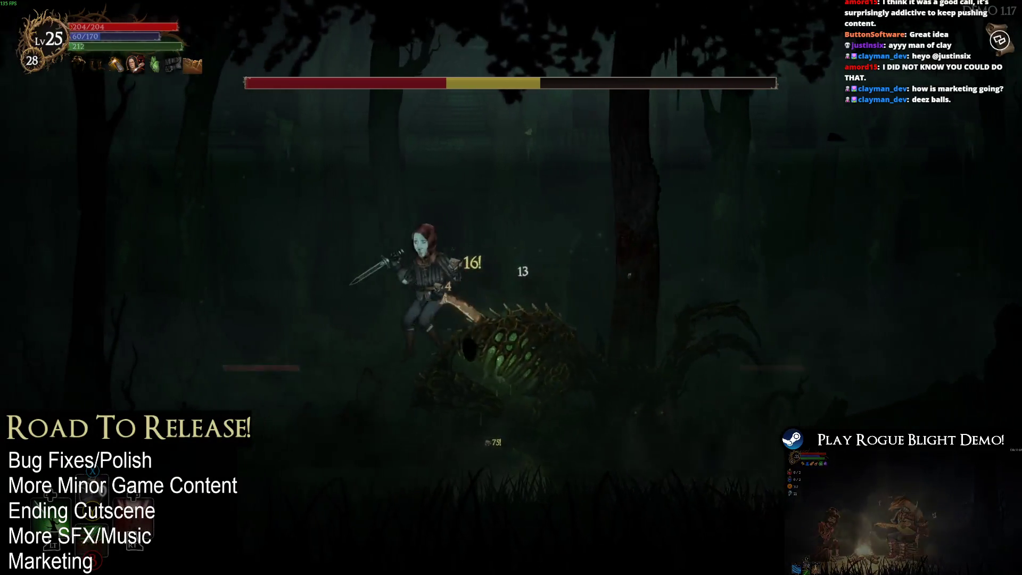
pyautogui.press('d')
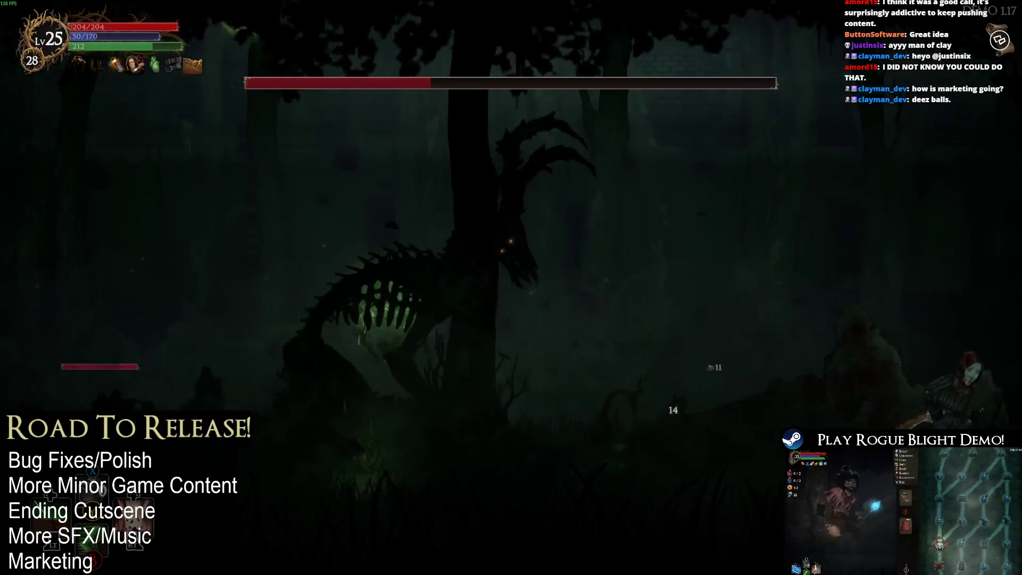
pyautogui.press('a')
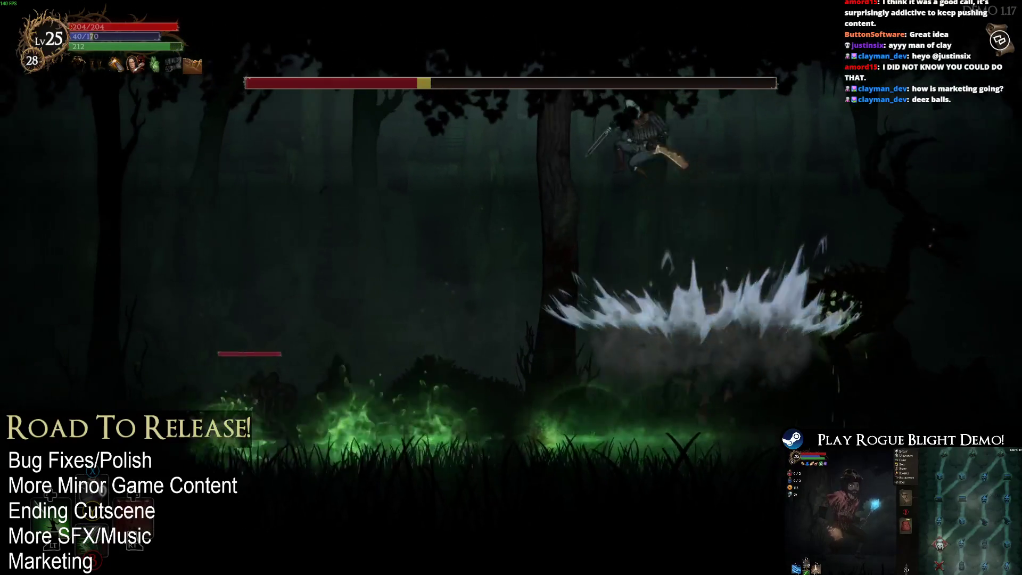
pyautogui.press('d')
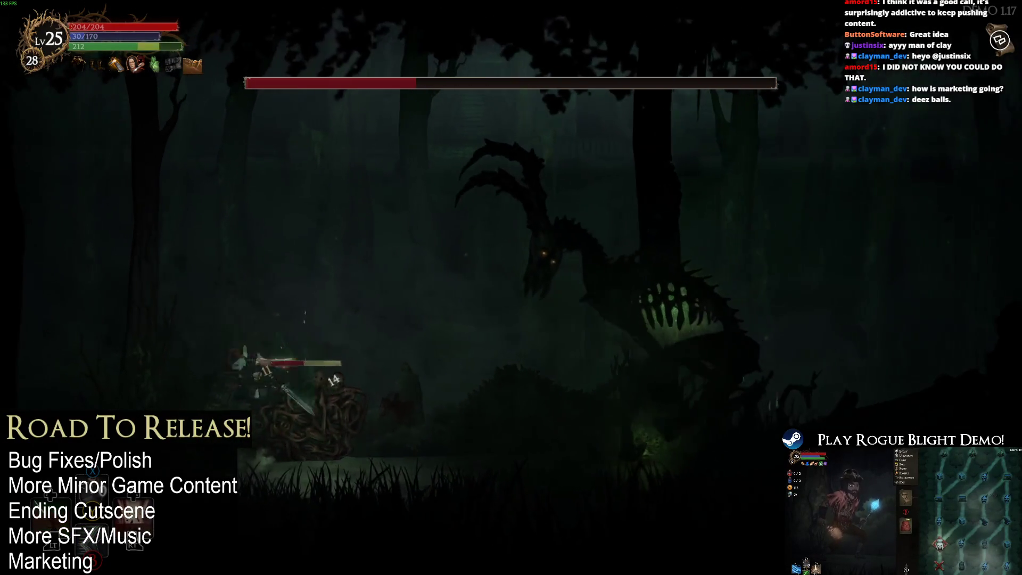
pyautogui.press('d')
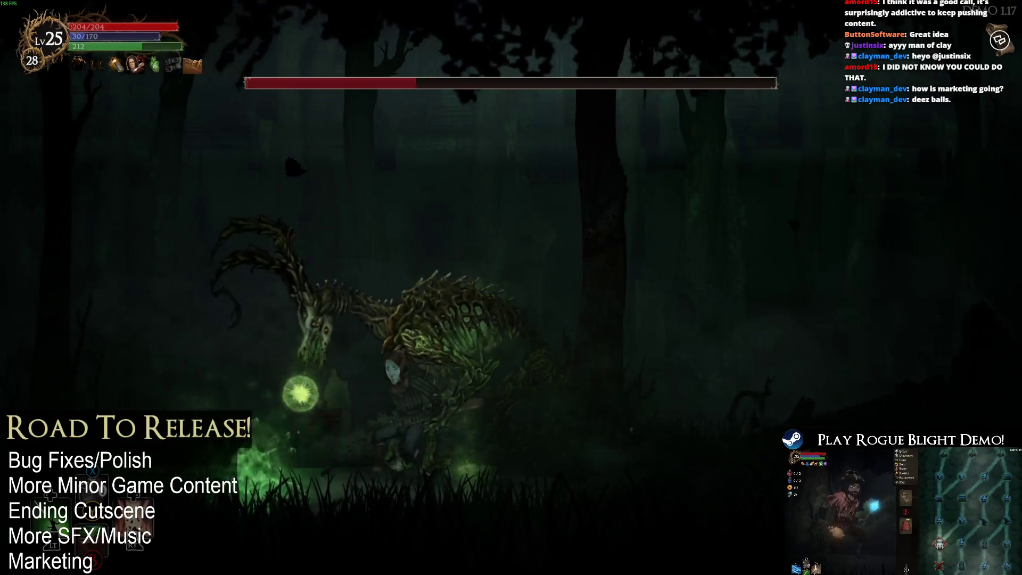
pyautogui.press('d')
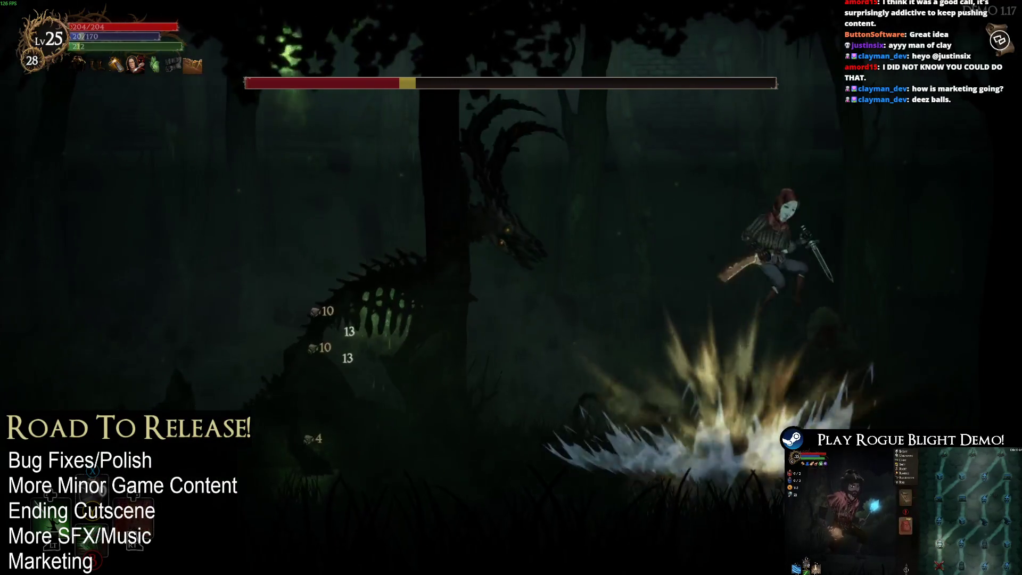
pyautogui.press('a')
pyautogui.press('a')
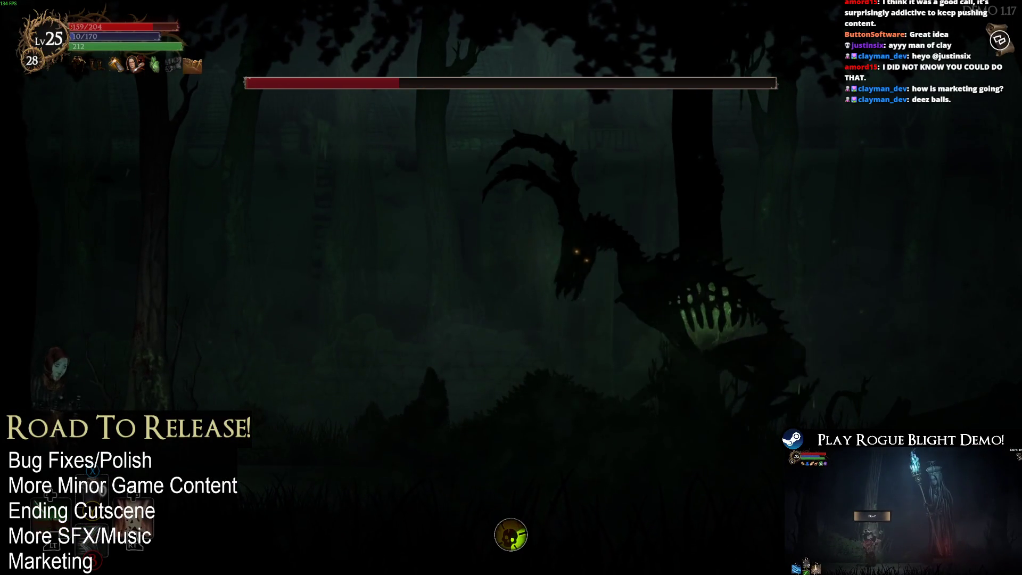
pyautogui.press('d')
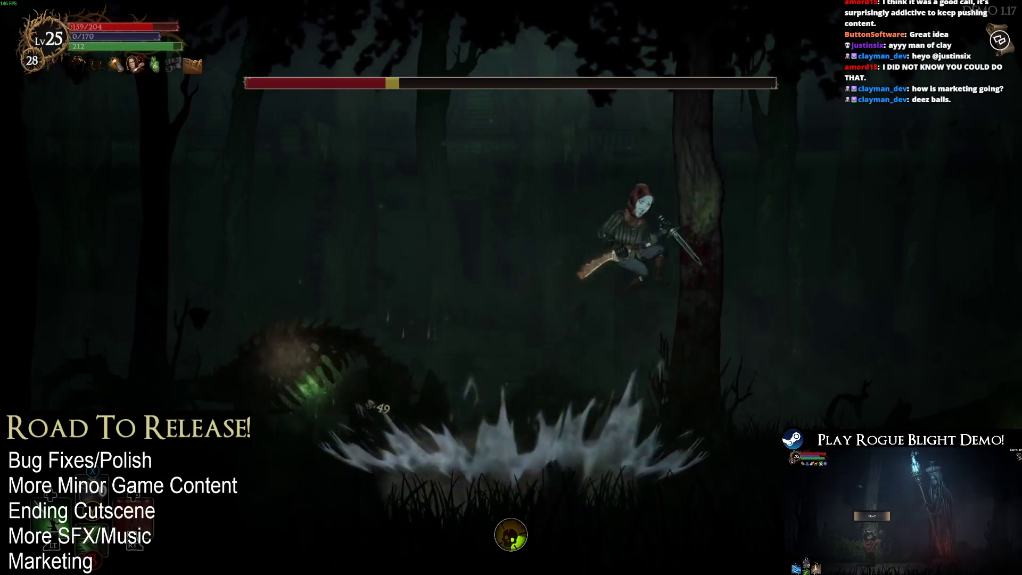
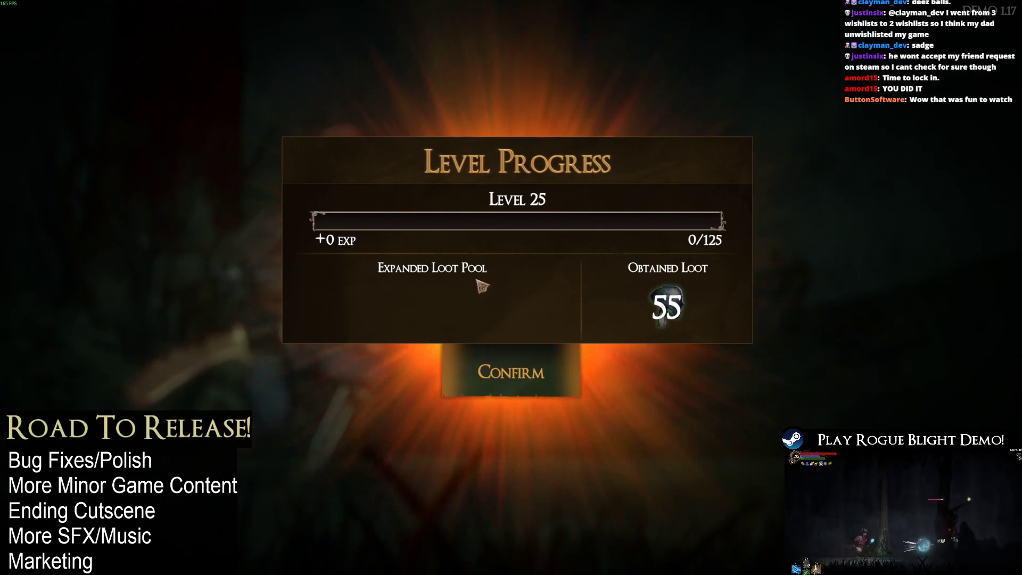
# - Dismiss the level progress summary and walk right to the merchant's General Upgrades menu
pyautogui.press('Return')
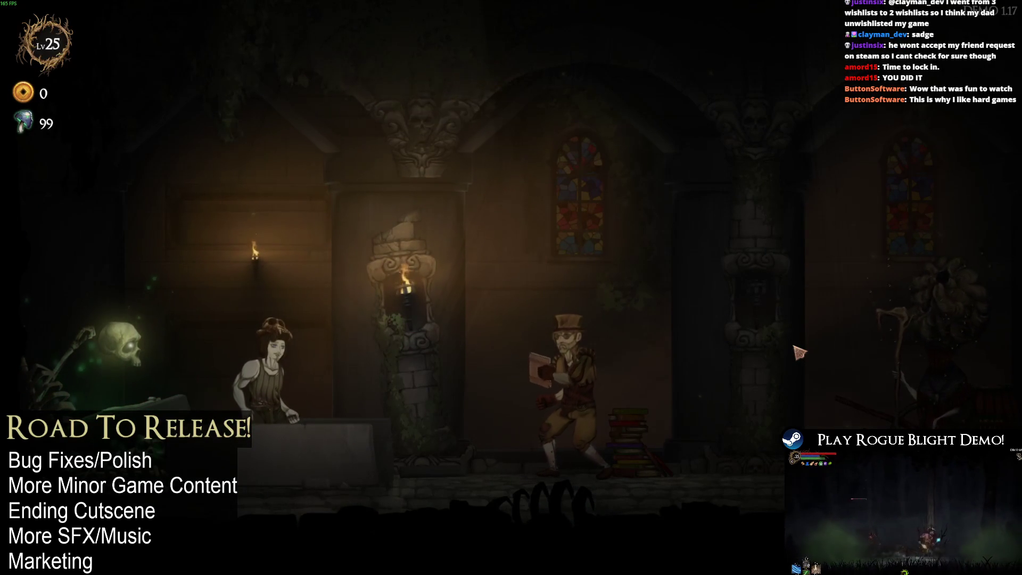
pyautogui.press('d')
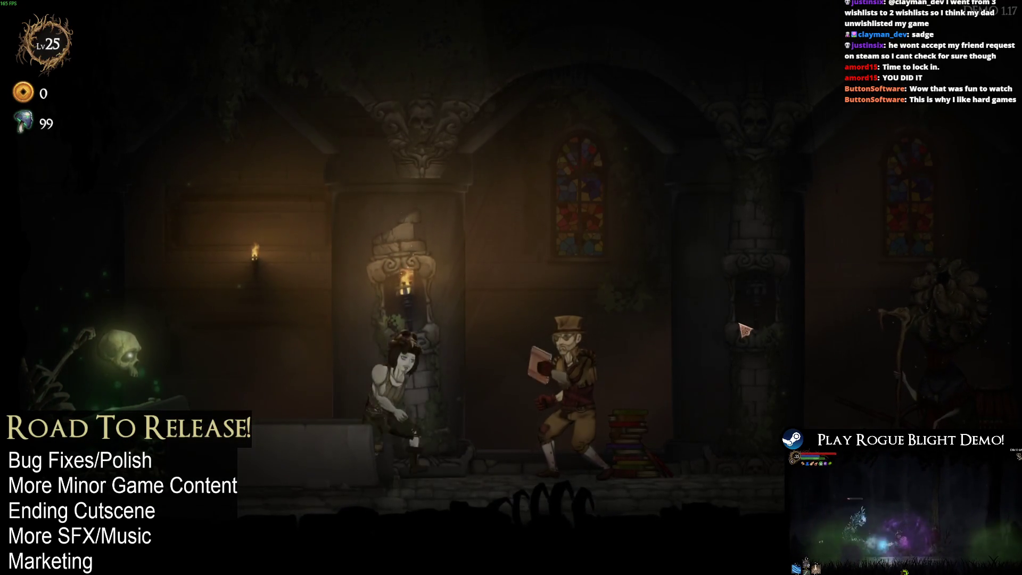
pyautogui.hotkey('alt', 'Tab')
pyautogui.hotkey('alt', 'Tab')
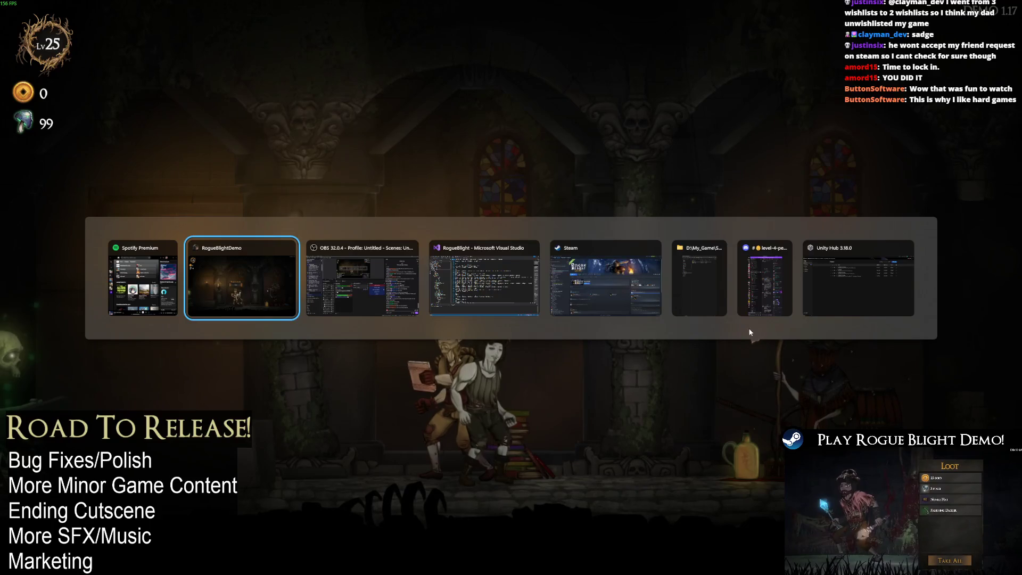
pyautogui.press('d')
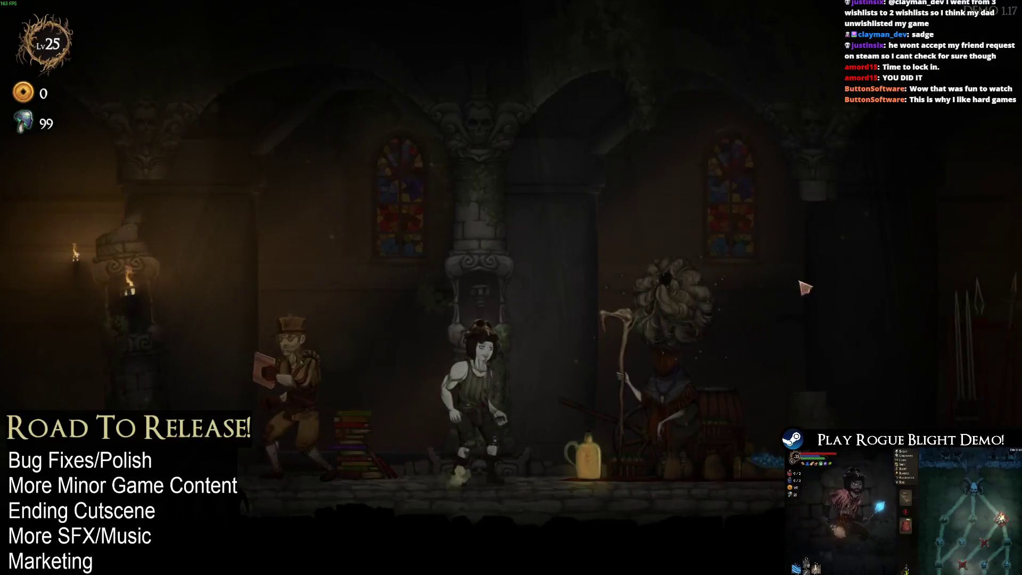
pyautogui.click(679, 181)
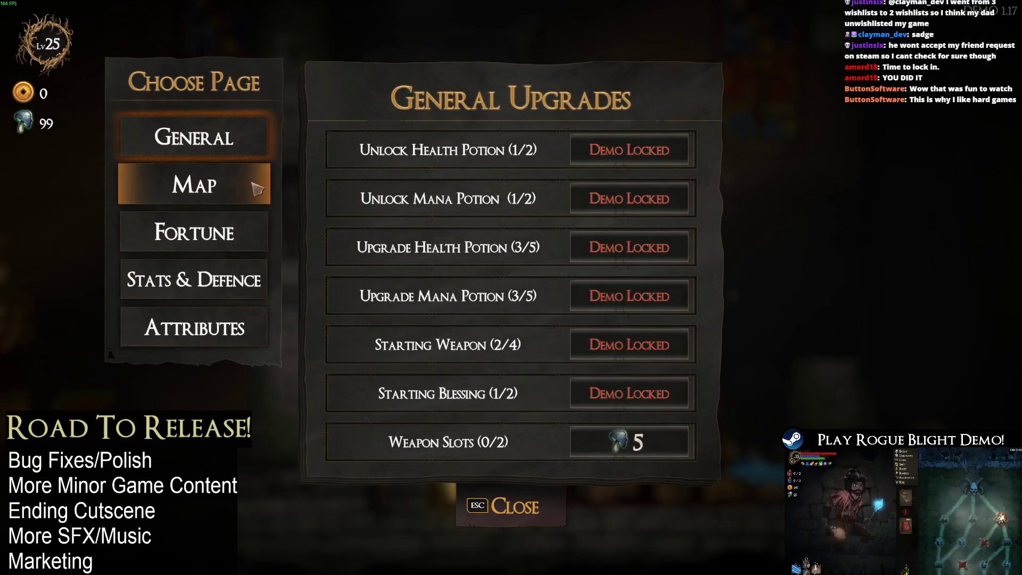
# - On the Map page, buy Upgrade Statue to 2/3 (49 gems left), then view Fortune Upgrades
pyautogui.click(194, 185)
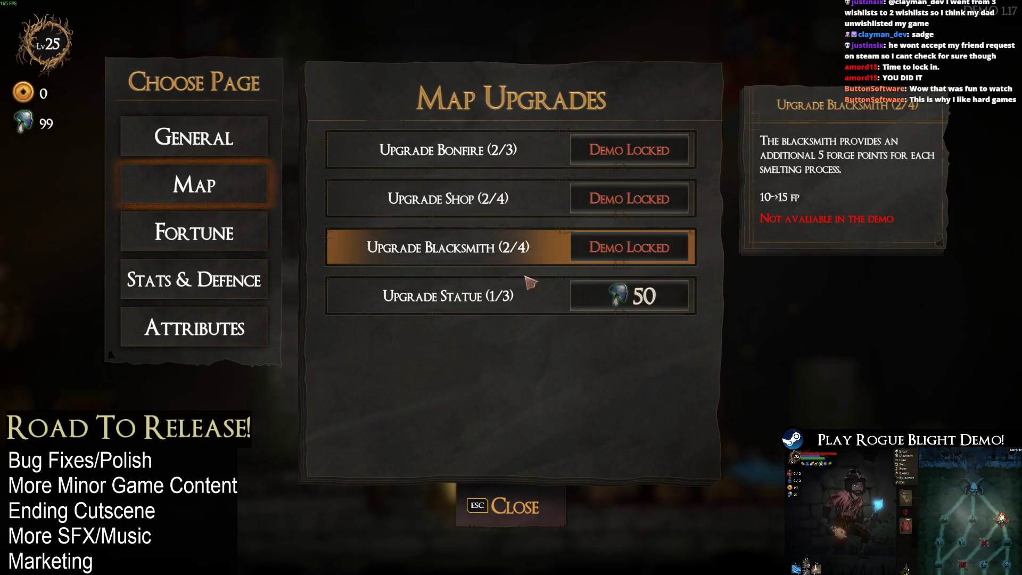
pyautogui.click(662, 308)
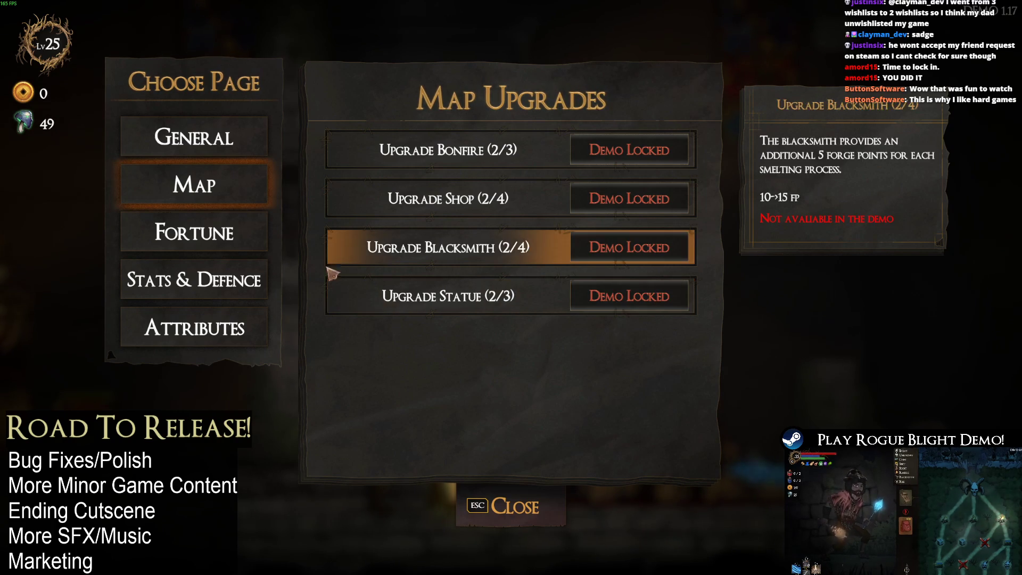
pyautogui.click(194, 233)
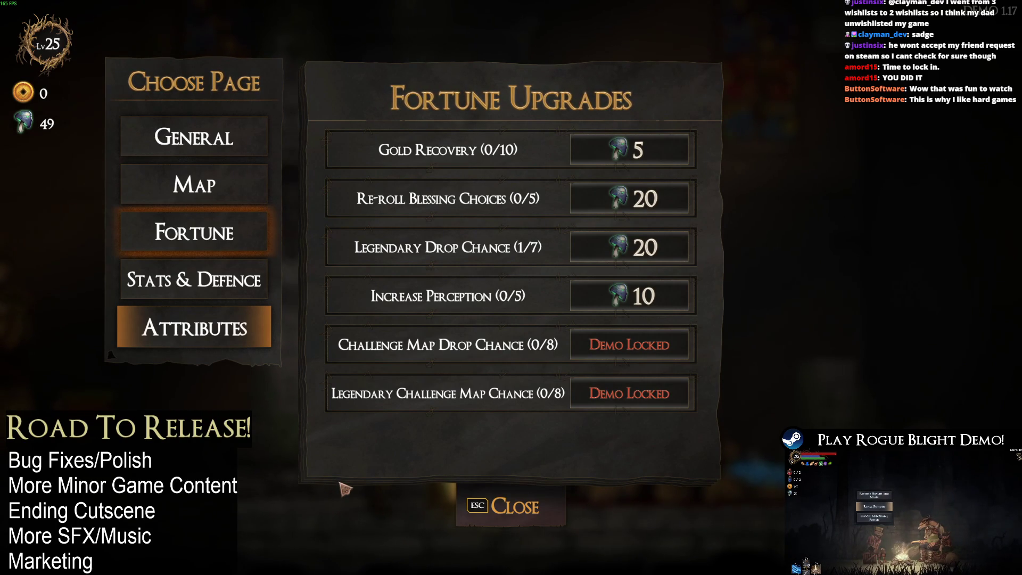
# - Open CHANGELOG.txt from the system search and close it again
pyautogui.press('super')
pyautogui.write('changelog')
pyautogui.press('Return')
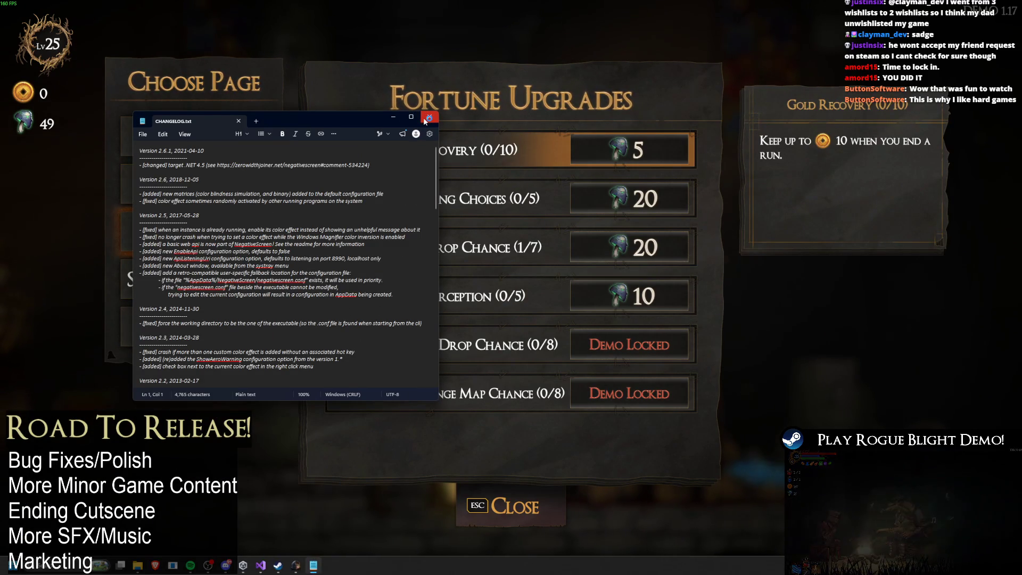
pyautogui.click(428, 120)
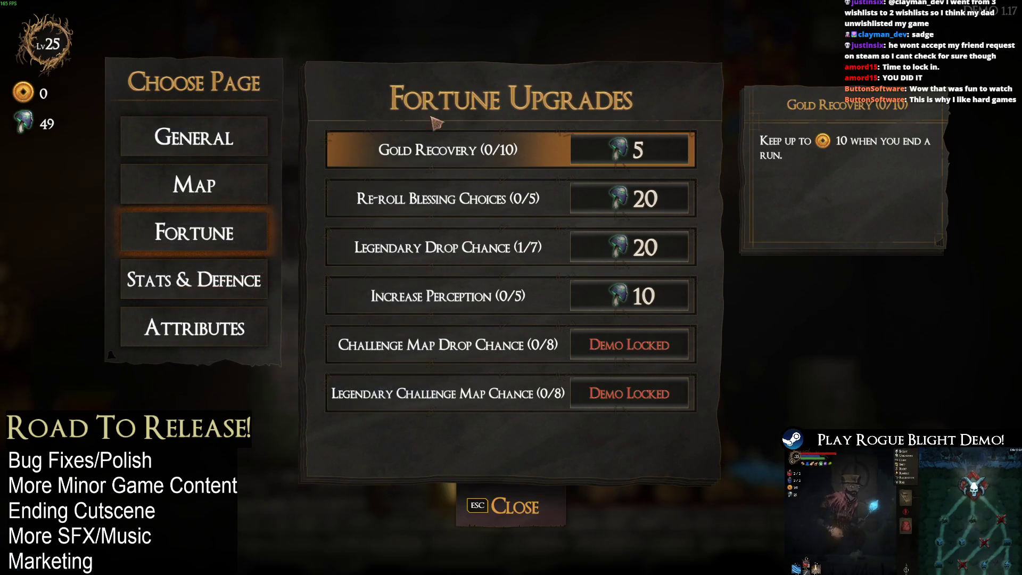
# - Launch Streamlabs Chatbot from search and buy a level of Re-roll Blessing Choices
pyautogui.press('super')
pyautogui.write('chat')
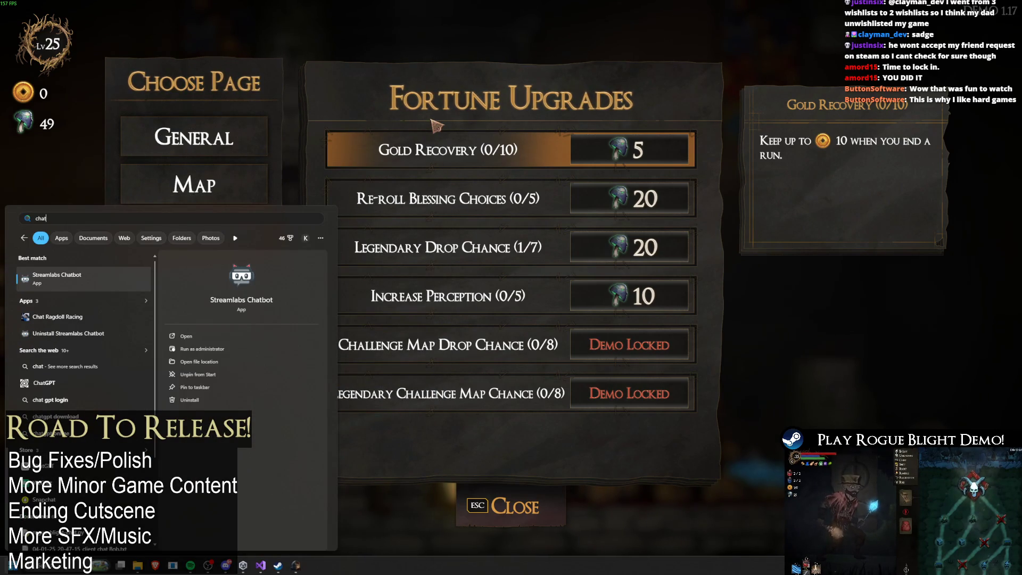
pyautogui.press('Return')
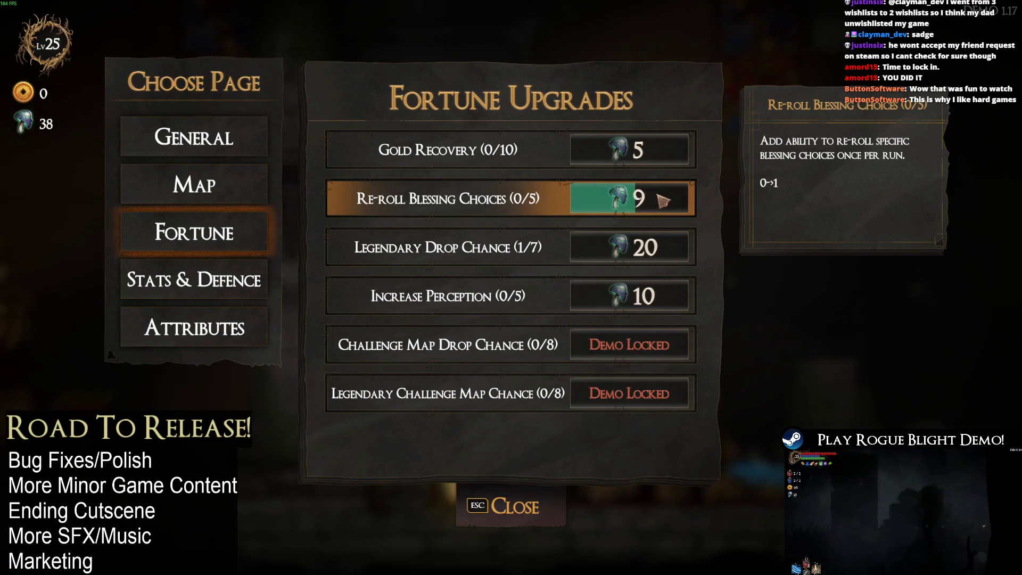
pyautogui.click(665, 202)
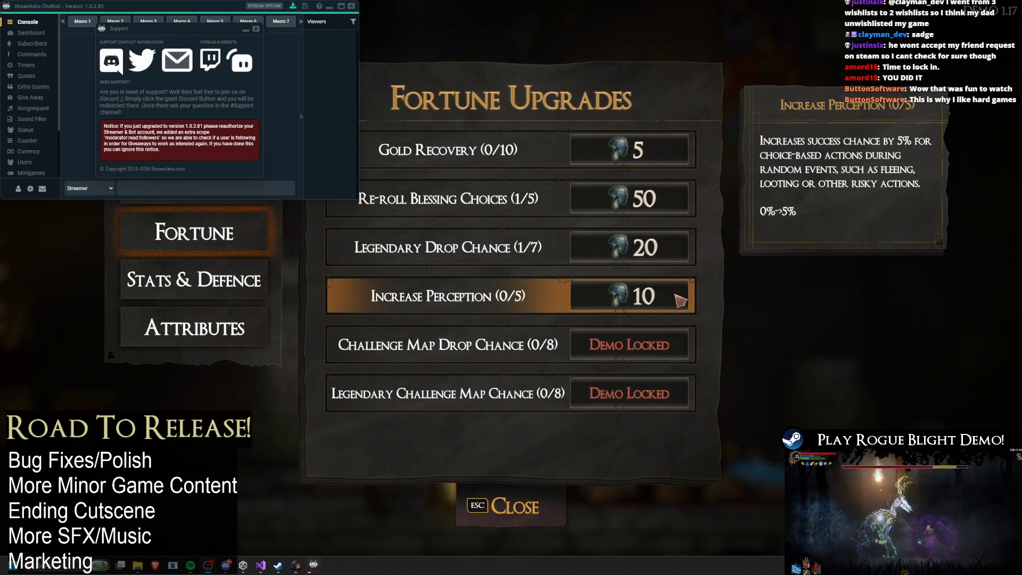
# - Dismiss the update notice and connect the Twitch Bot and Twitch Streamer accounts
pyautogui.click(268, 170)
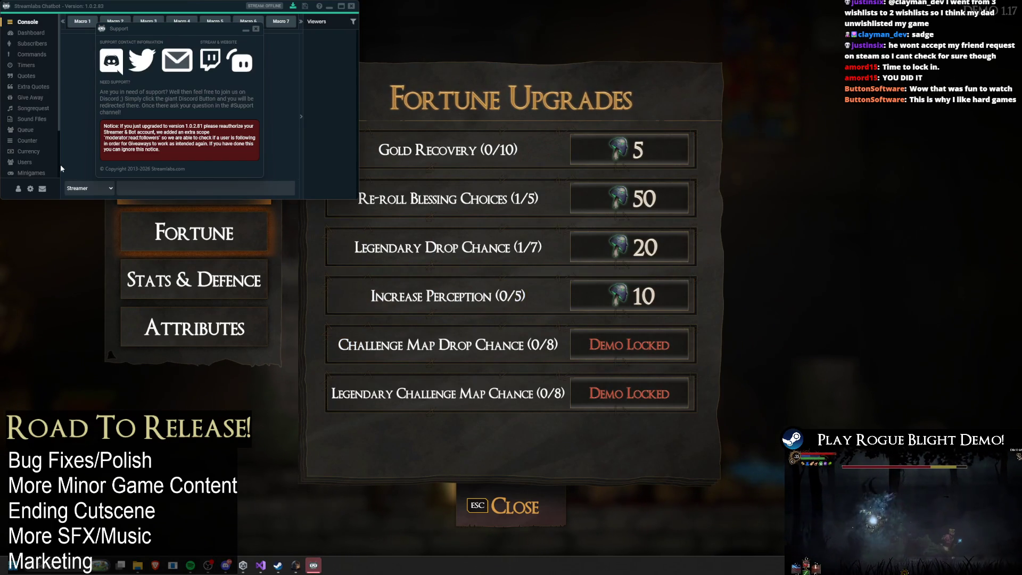
pyautogui.click(18, 189)
pyautogui.click(170, 156)
pyautogui.click(206, 118)
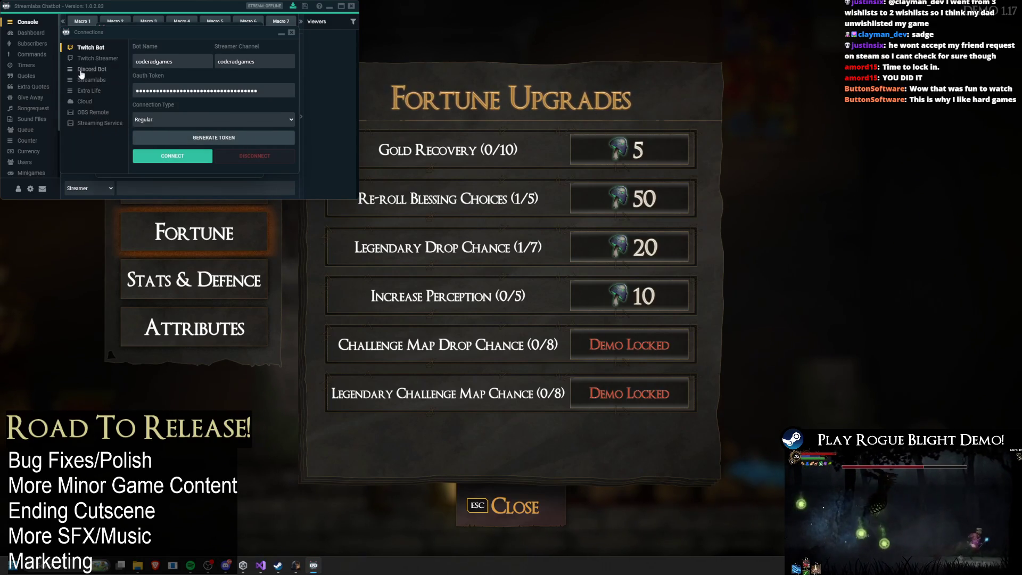
pyautogui.click(98, 58)
pyautogui.click(158, 132)
pyautogui.click(224, 108)
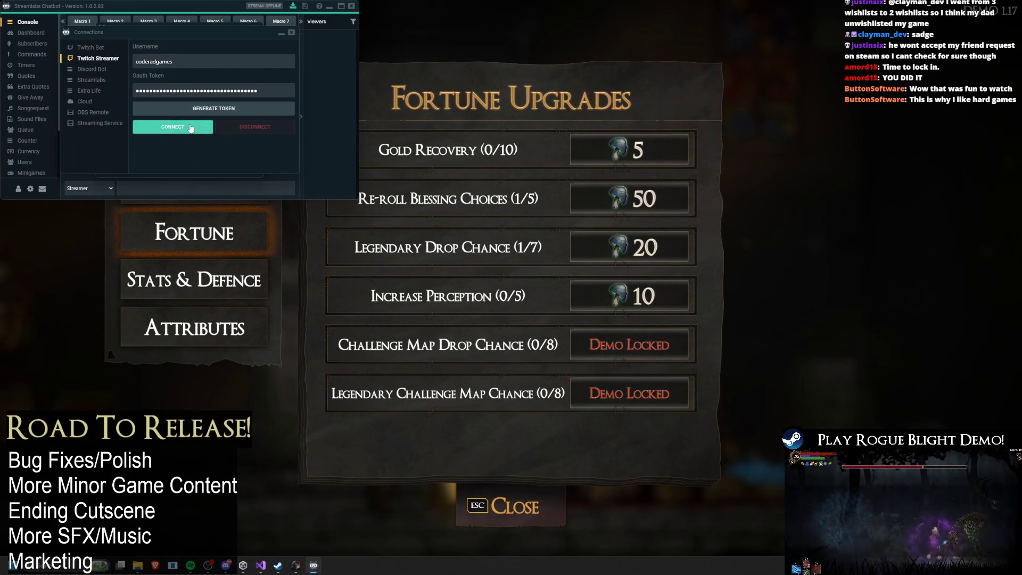
# - Connect Streamlabs, review the other connection pages, and close the Connections window
pyautogui.click(93, 68)
pyautogui.click(86, 78)
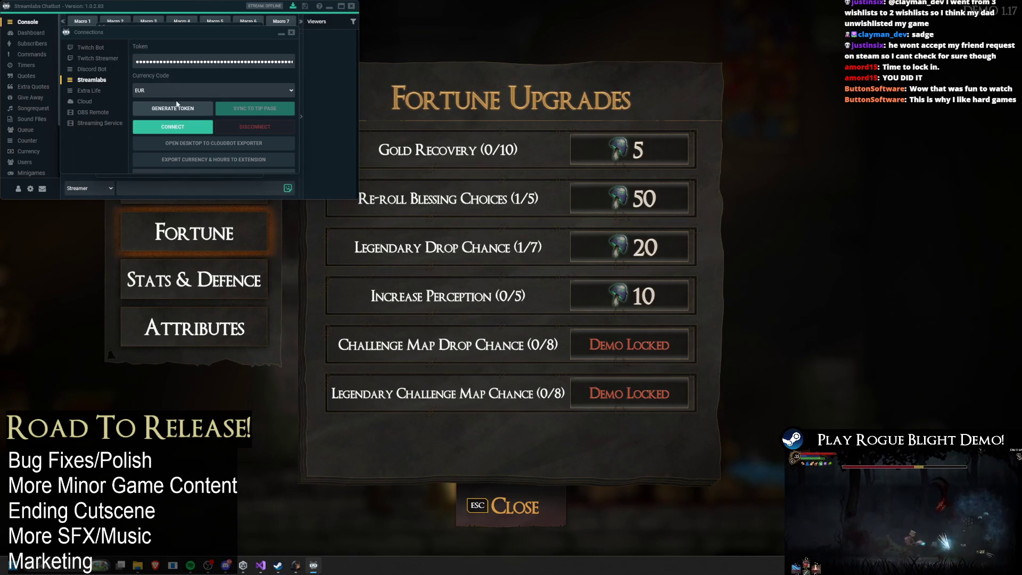
pyautogui.click(175, 128)
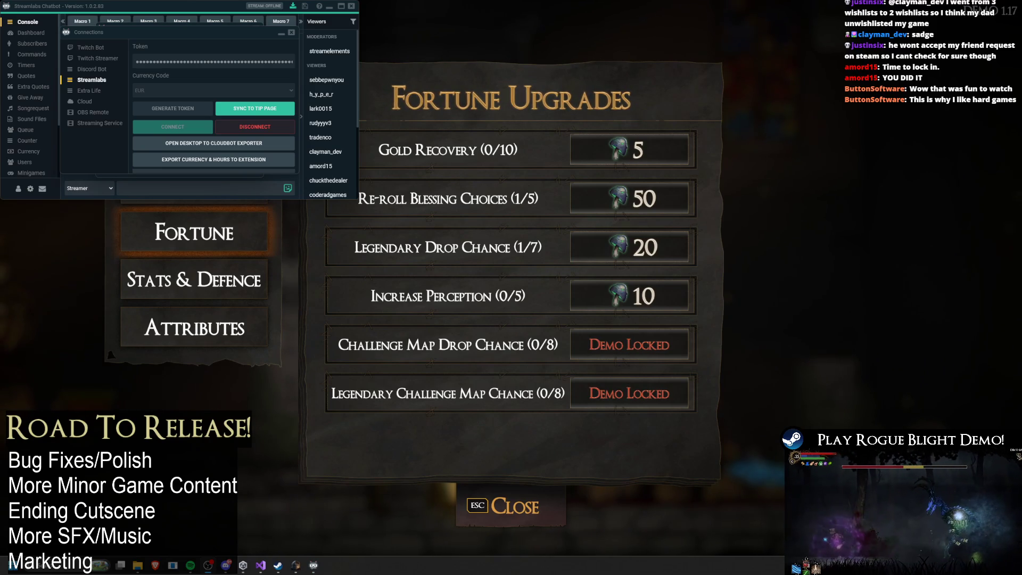
pyautogui.click(88, 90)
pyautogui.click(91, 69)
pyautogui.click(101, 48)
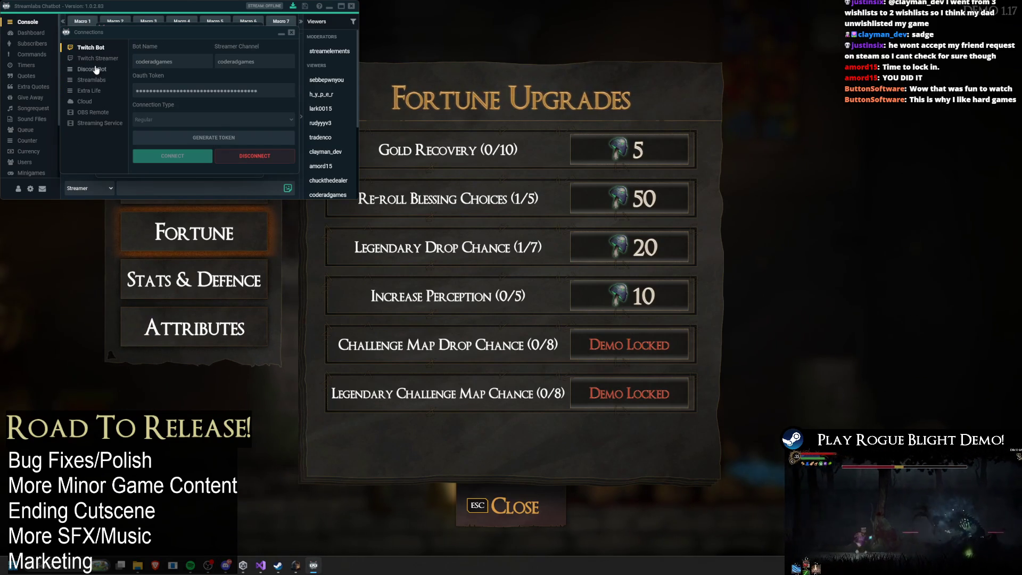
pyautogui.click(104, 81)
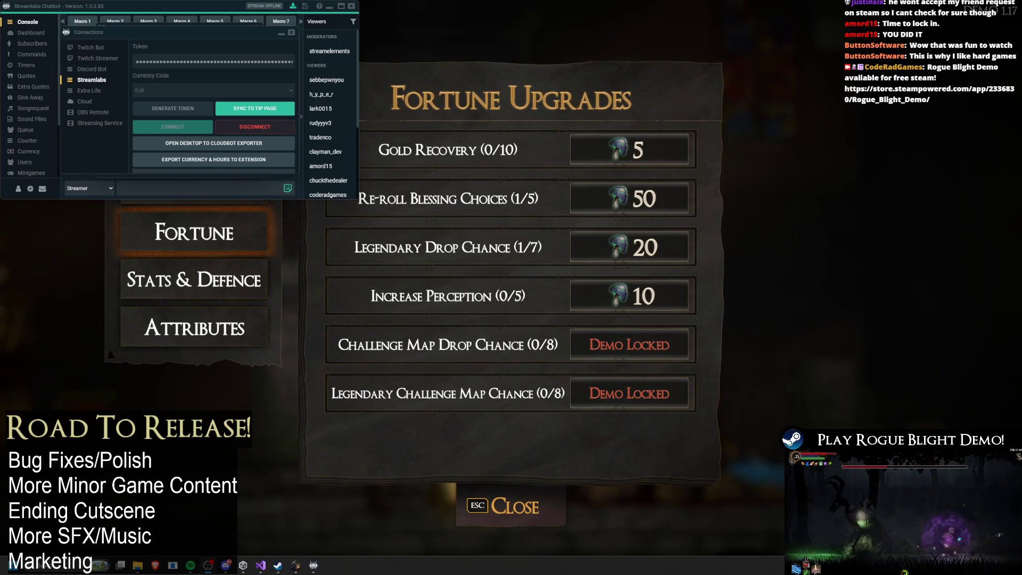
pyautogui.click(291, 32)
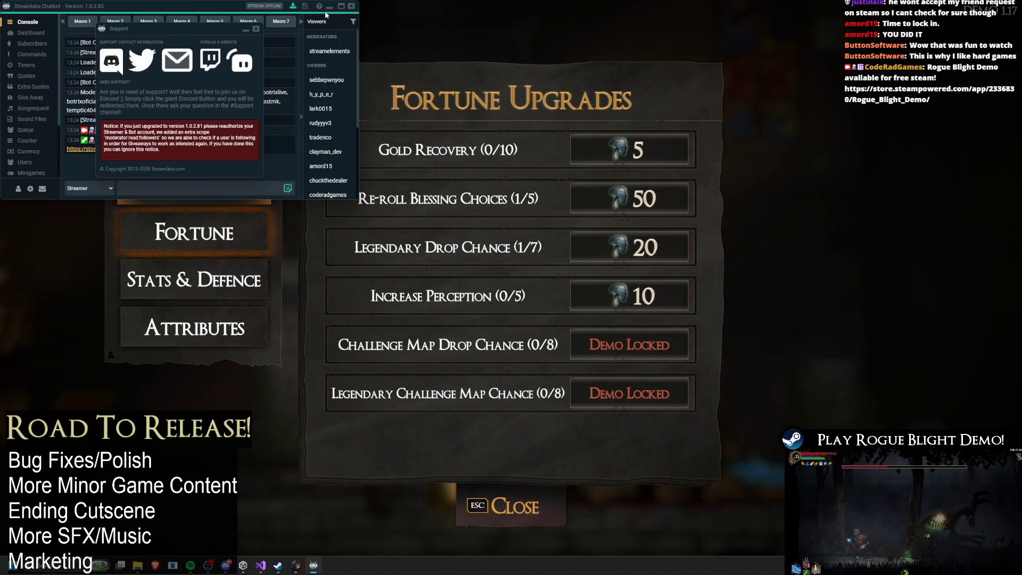
pyautogui.click(368, 70)
# - Browse the Map, Attributes, General, Fortune and Stat & Defence upgrade pages
pyautogui.click(195, 183)
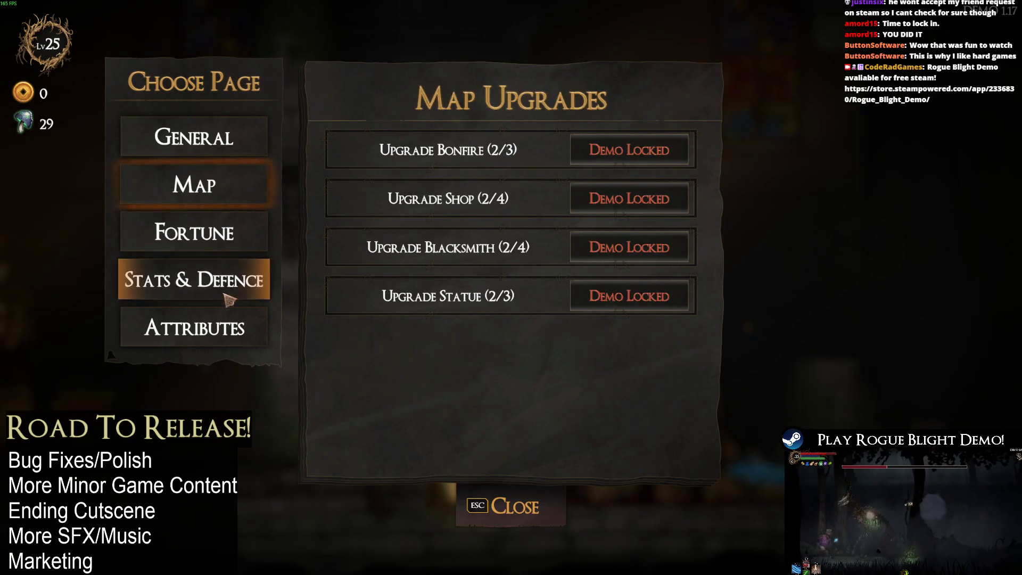
pyautogui.click(194, 325)
pyautogui.click(197, 145)
pyautogui.click(151, 228)
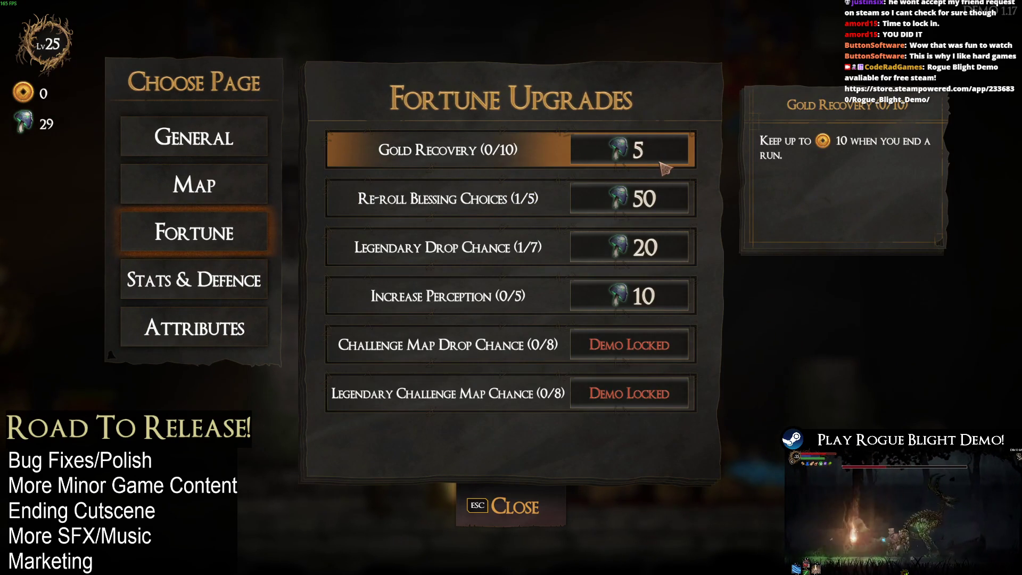
pyautogui.click(605, 250)
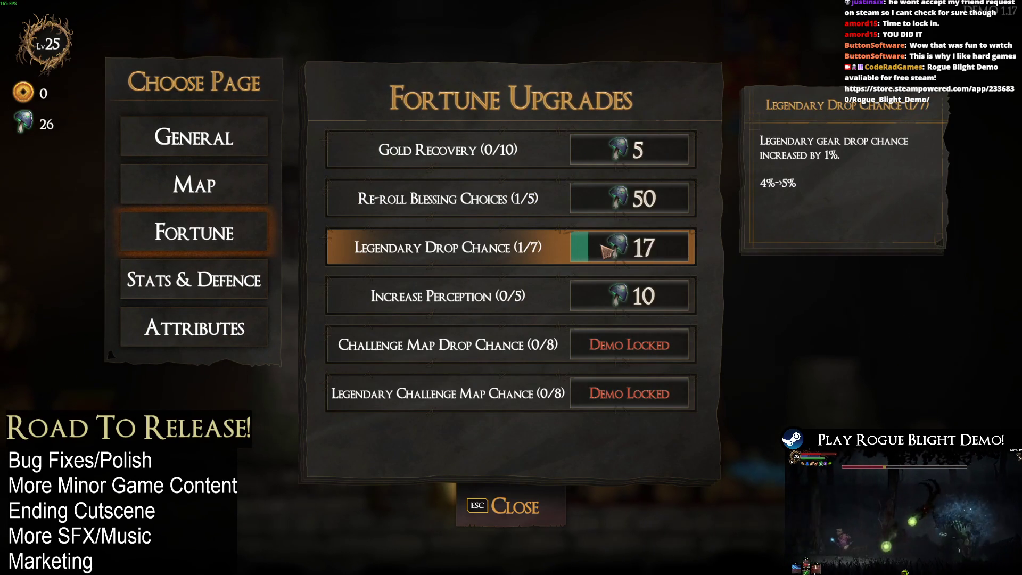
pyautogui.click(169, 282)
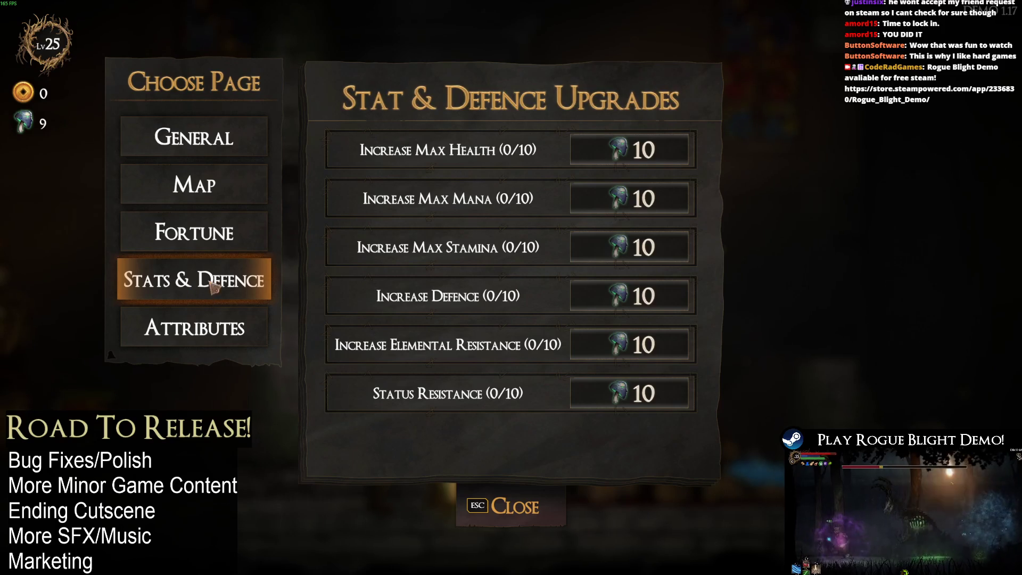
pyautogui.click(194, 184)
# - Buy the extra left-hand Weapon Slot upgrade, then leave the menu toward Kali
pyautogui.click(194, 137)
pyautogui.click(645, 442)
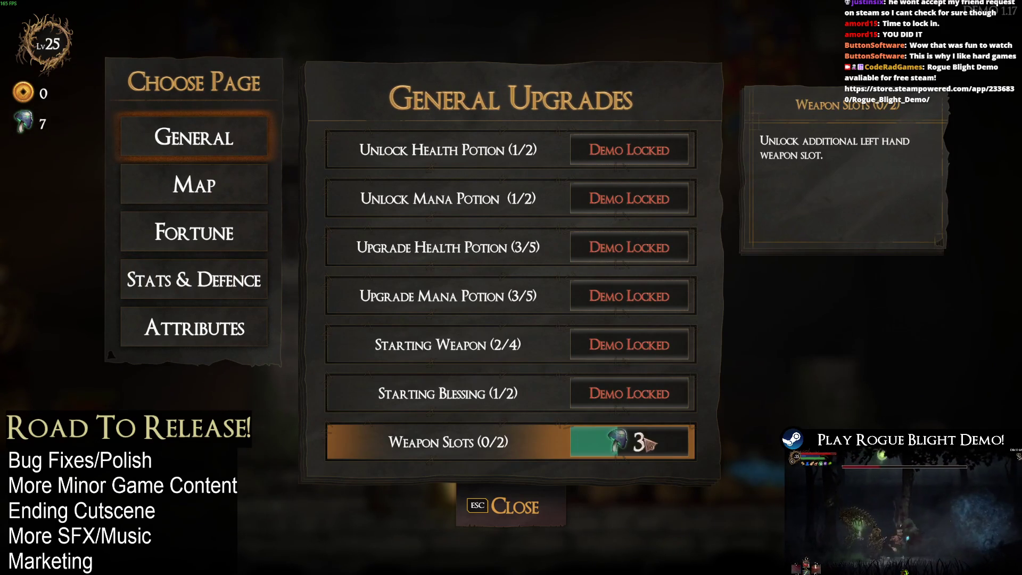
pyautogui.press('Escape')
pyautogui.press('d')
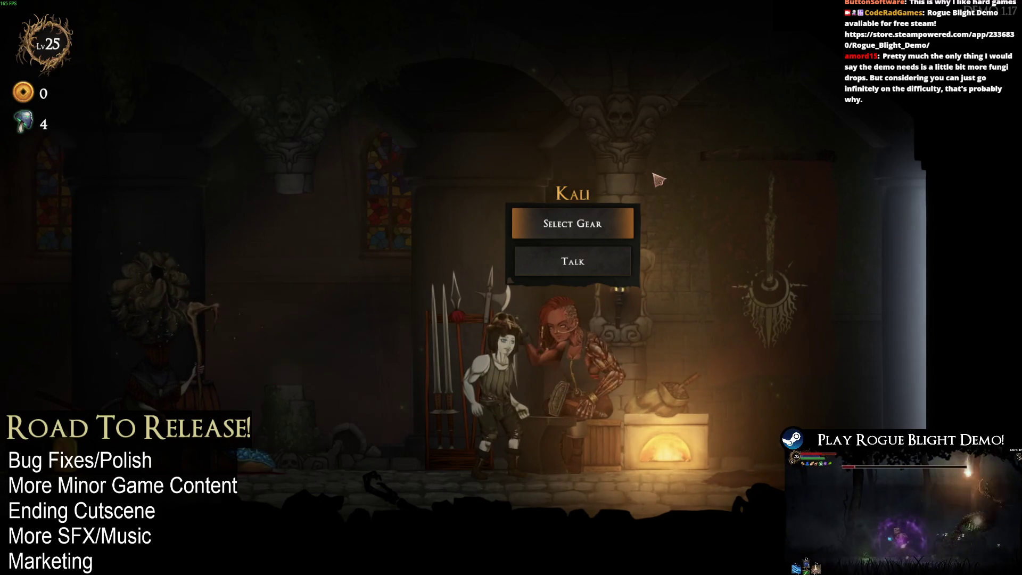
# - Walk past Kali to the Cartographer and back out of the map difficulty dialogs
pyautogui.press('Left')
pyautogui.press('Right')
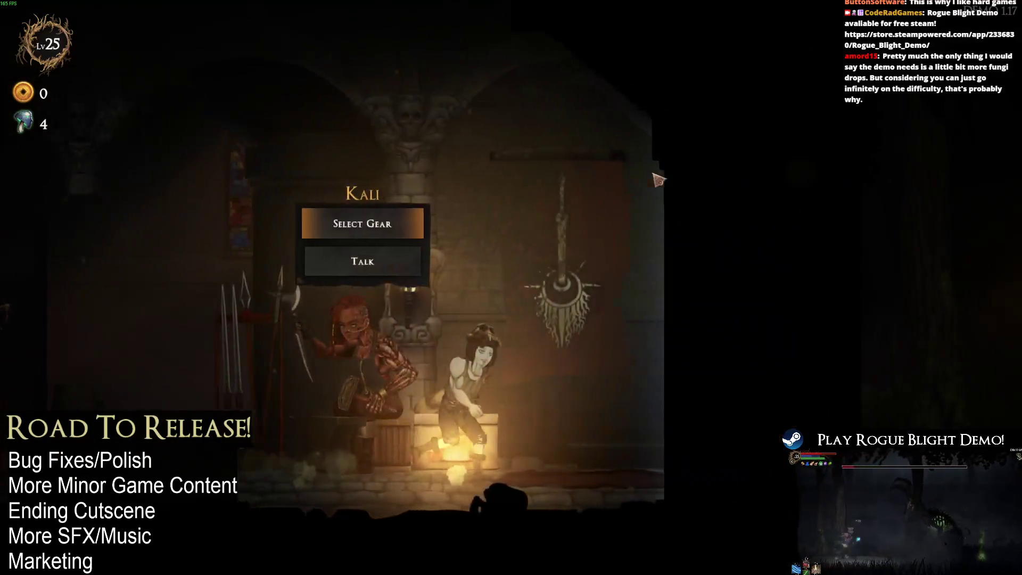
pyautogui.press('Right')
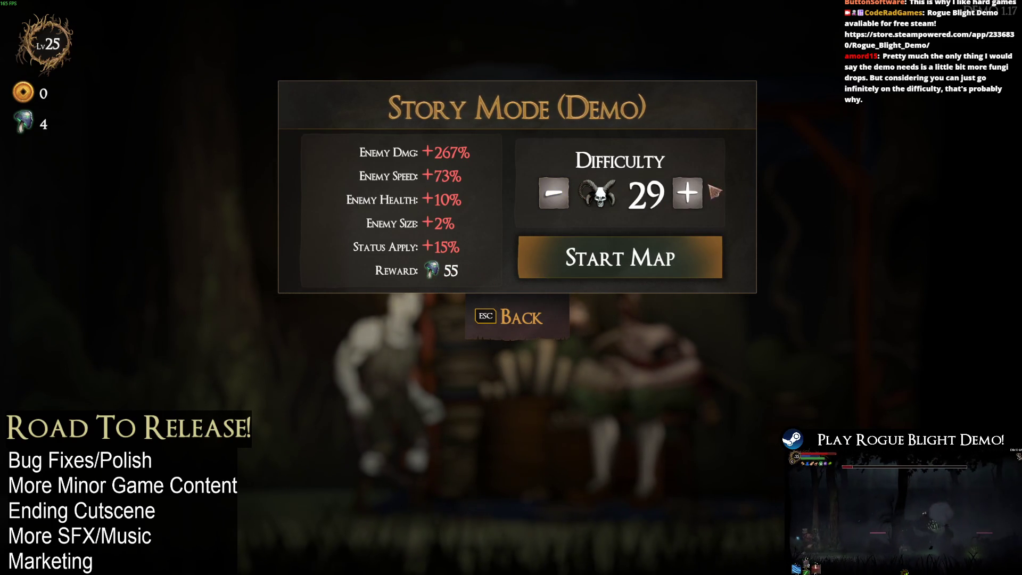
pyautogui.press('Up')
pyautogui.press('Escape')
pyautogui.press('Escape')
pyautogui.press('Escape')
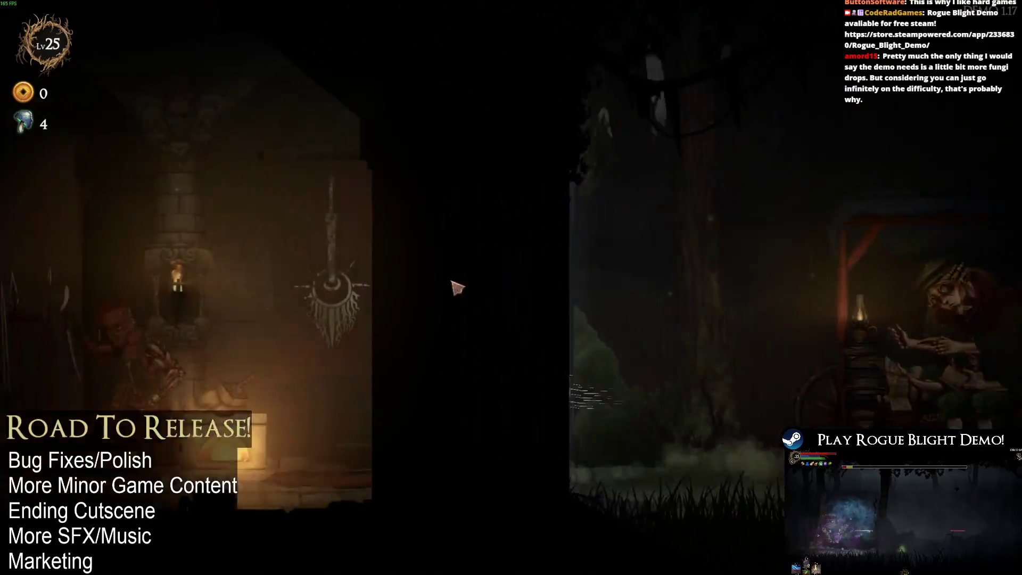
# - Reopen Thebe's upgrades, browse Stat & Defence and Fortune pages, and close without buying
pyautogui.press('a')
pyautogui.press('e')
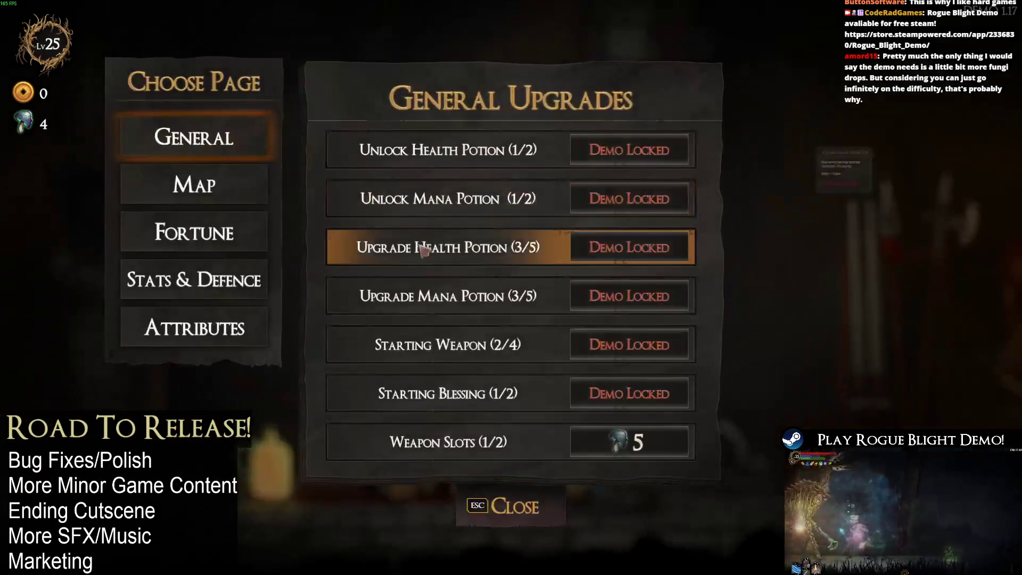
pyautogui.press('Down')
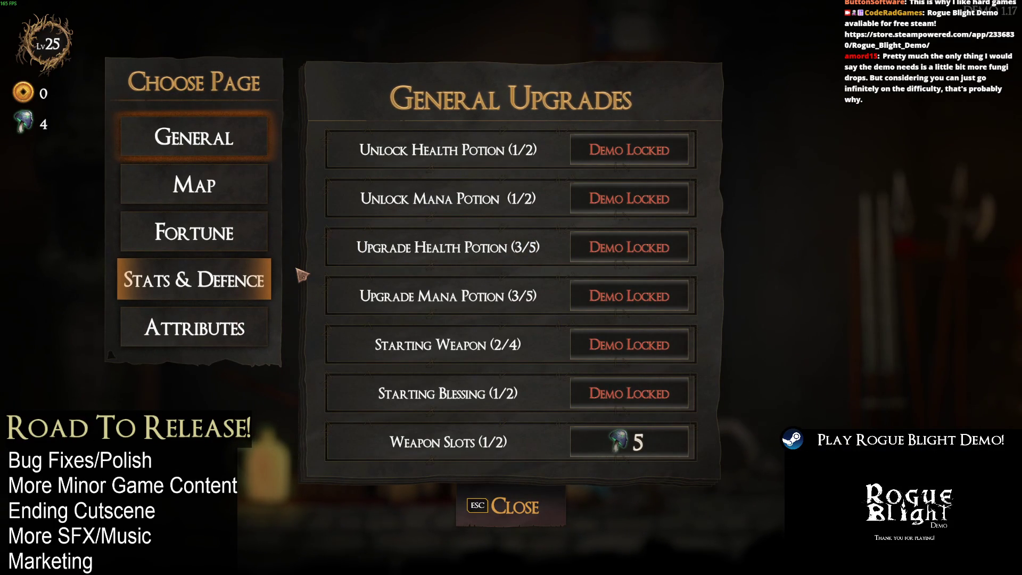
pyautogui.click(283, 285)
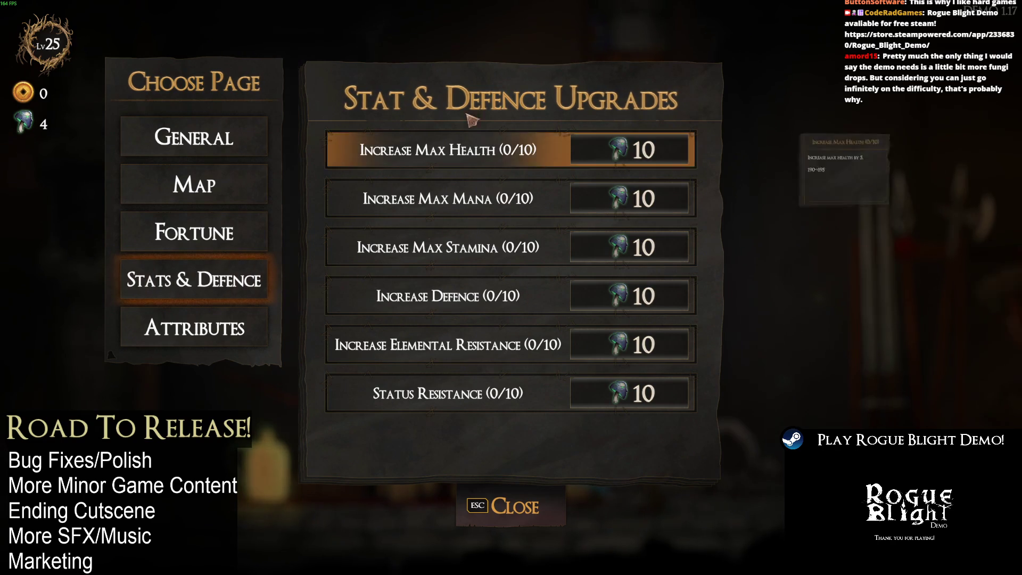
pyautogui.moveTo(608, 170)
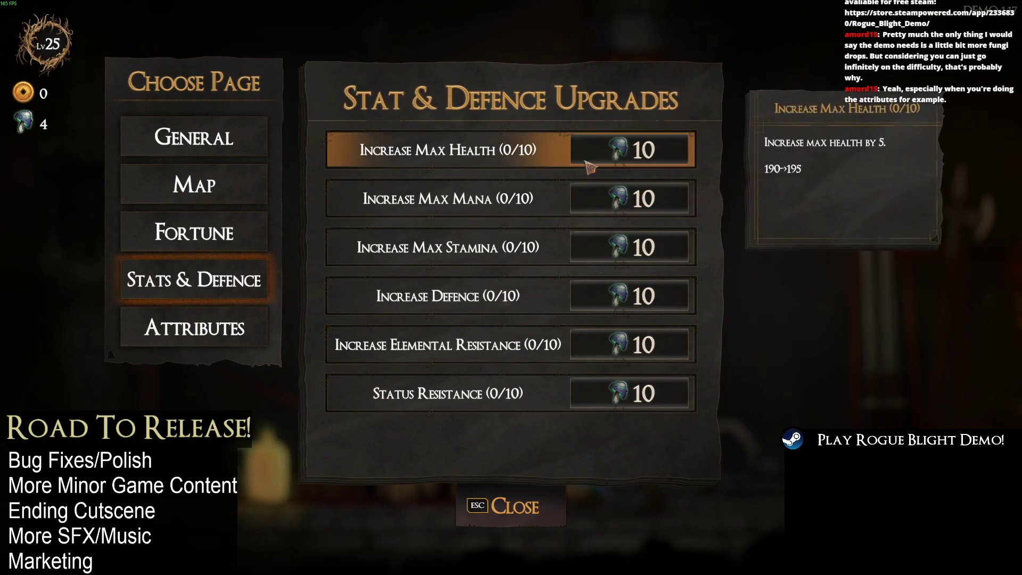
pyautogui.click(250, 237)
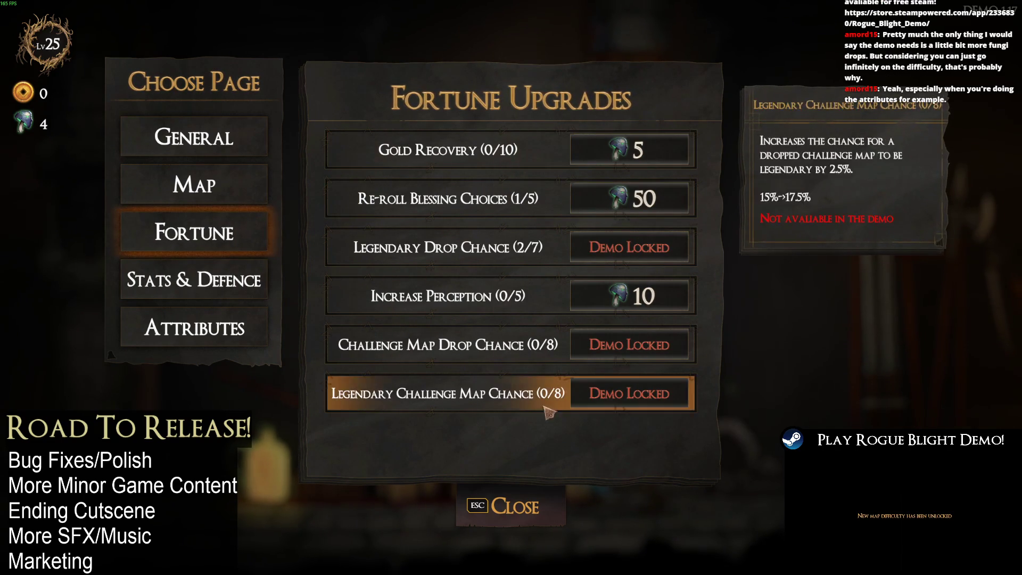
pyautogui.click(194, 280)
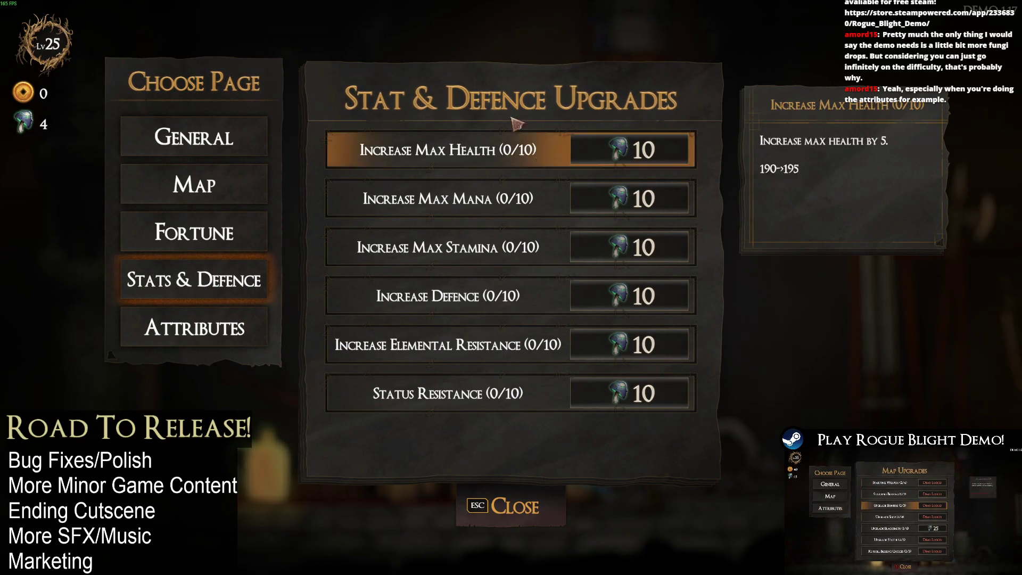
pyautogui.press('Escape')
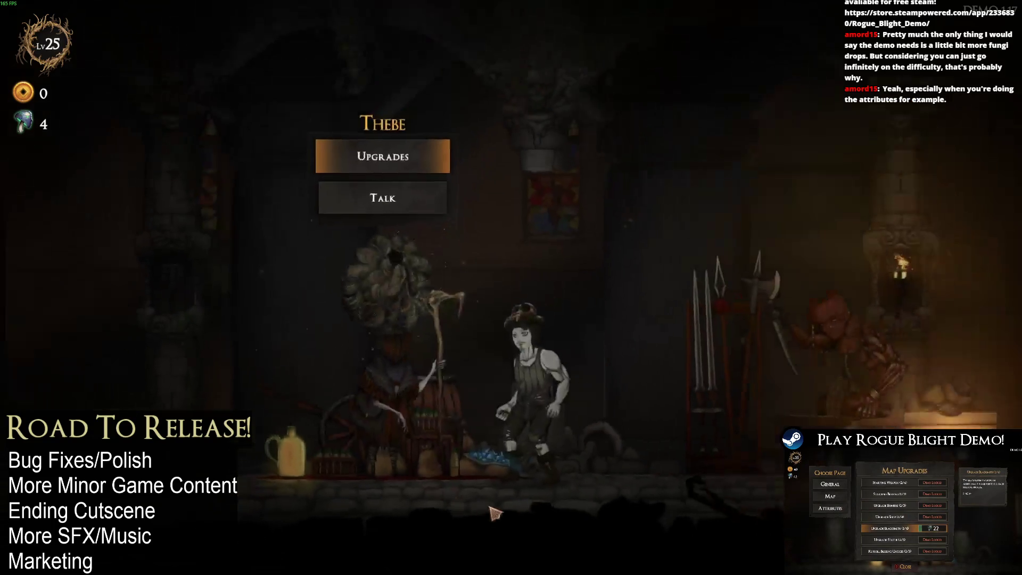
# - At Kali, equip Gorilla's Armor, Armlets and Leggings as starting gear
pyautogui.press('d')
pyautogui.press('a')
pyautogui.press('d')
pyautogui.press('w')
pyautogui.press('e')
pyautogui.click(330, 176)
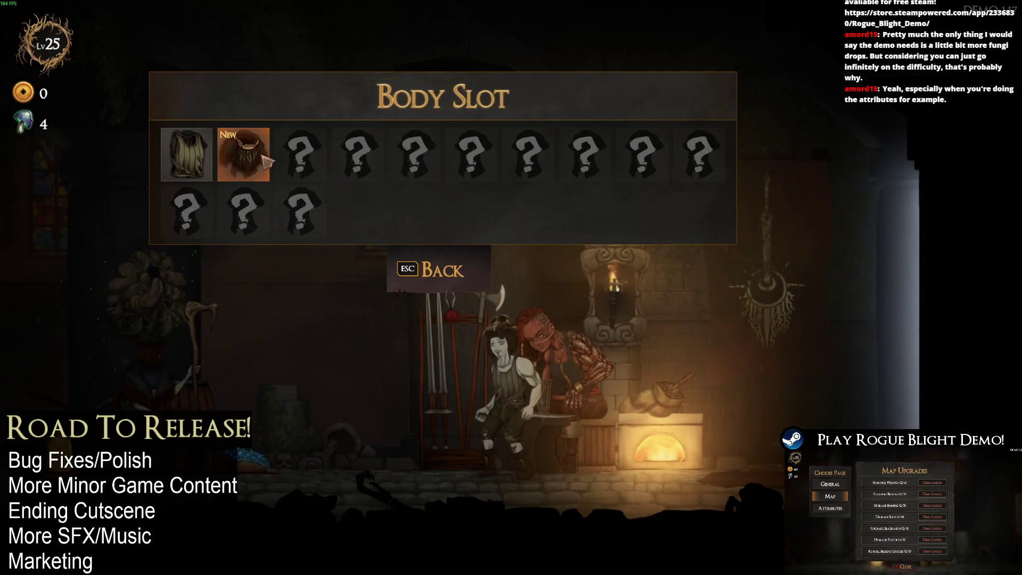
pyautogui.click(243, 154)
pyautogui.press('d')
pyautogui.press('e')
pyautogui.press('d')
pyautogui.press('e')
pyautogui.press('d')
pyautogui.press('e')
pyautogui.press('d')
pyautogui.press('e')
pyautogui.click(461, 272)
# - Set the head slot to Gorilla's Skull and close the starting gear menu
pyautogui.press('e')
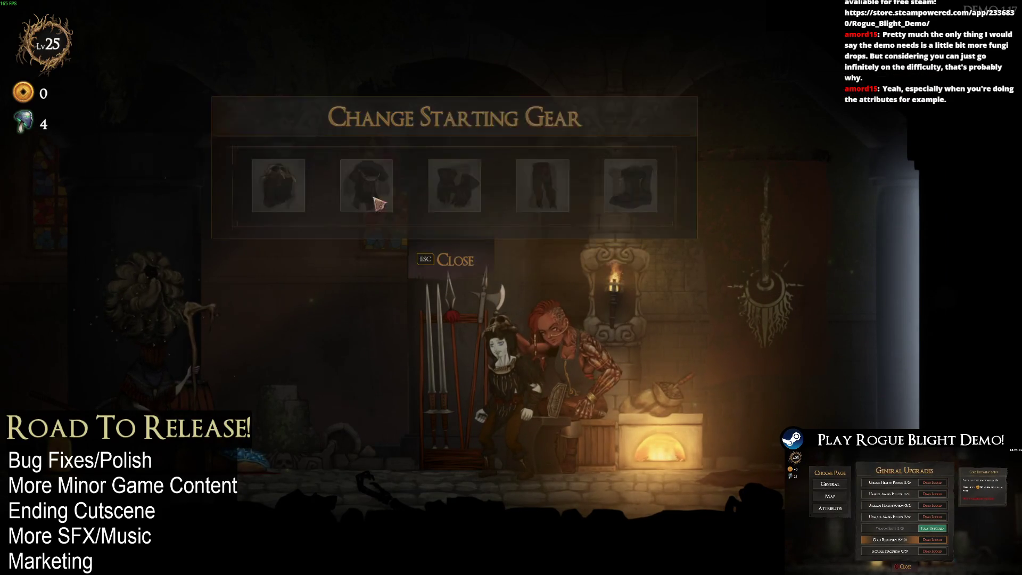
pyautogui.press('Escape')
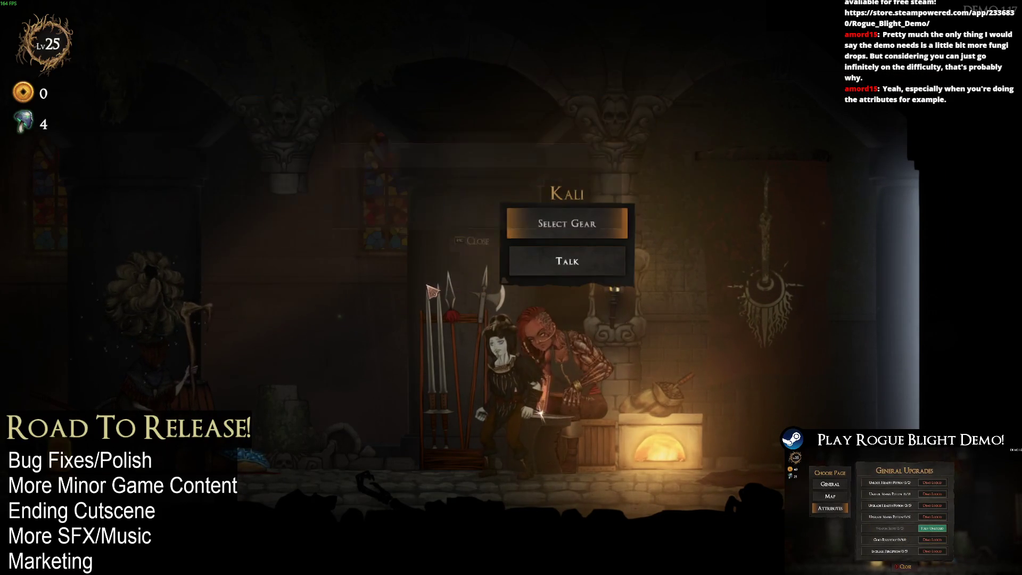
pyautogui.press('a')
pyautogui.press('d')
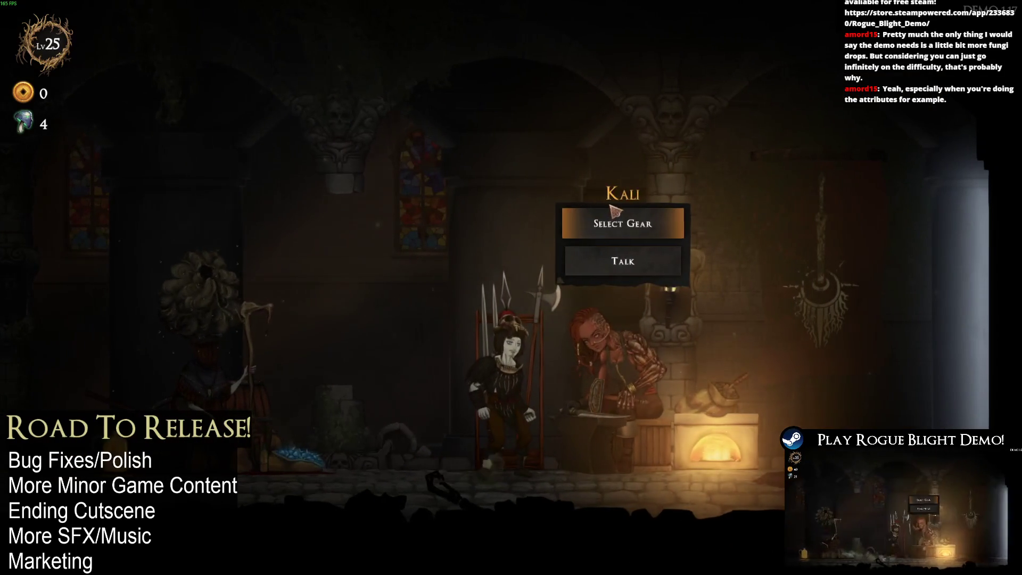
pyautogui.press('e')
pyautogui.click(232, 184)
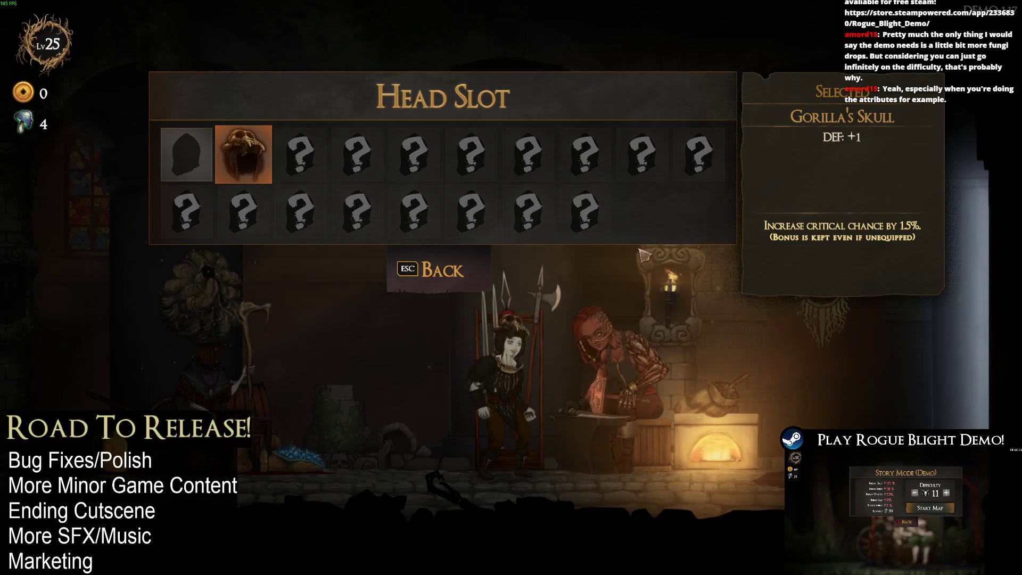
pyautogui.click(461, 276)
pyautogui.press('Escape')
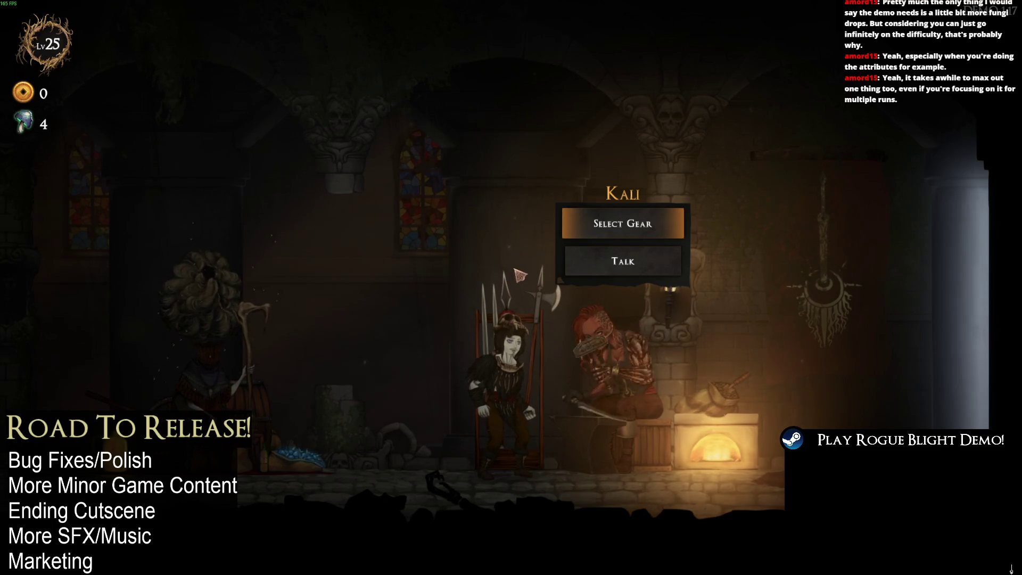
# - Start the difficulty 29 Waywood Forest story map with Wooden Dagger and the Feather blessing
pyautogui.press('d')
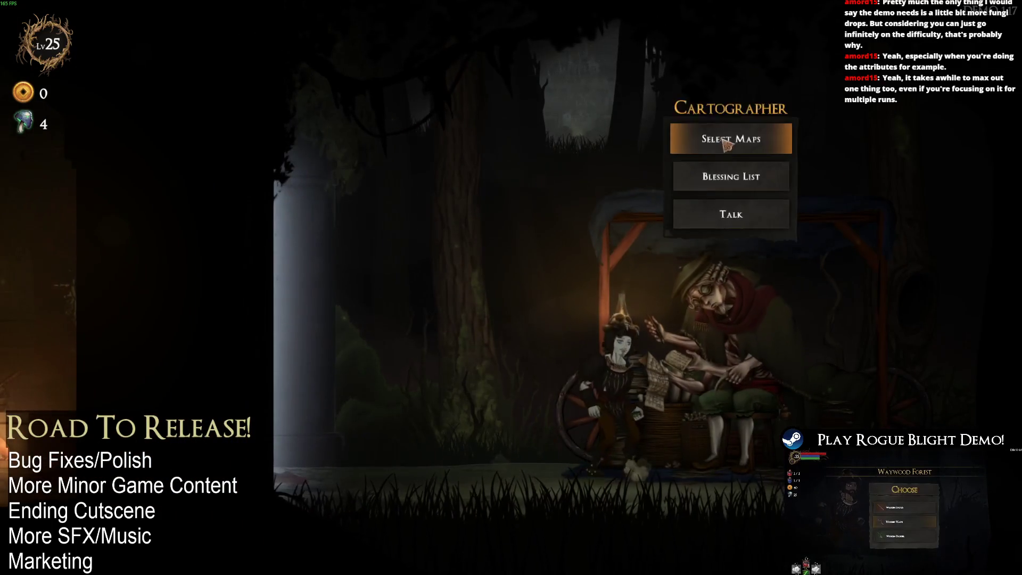
pyautogui.click(724, 143)
pyautogui.click(426, 267)
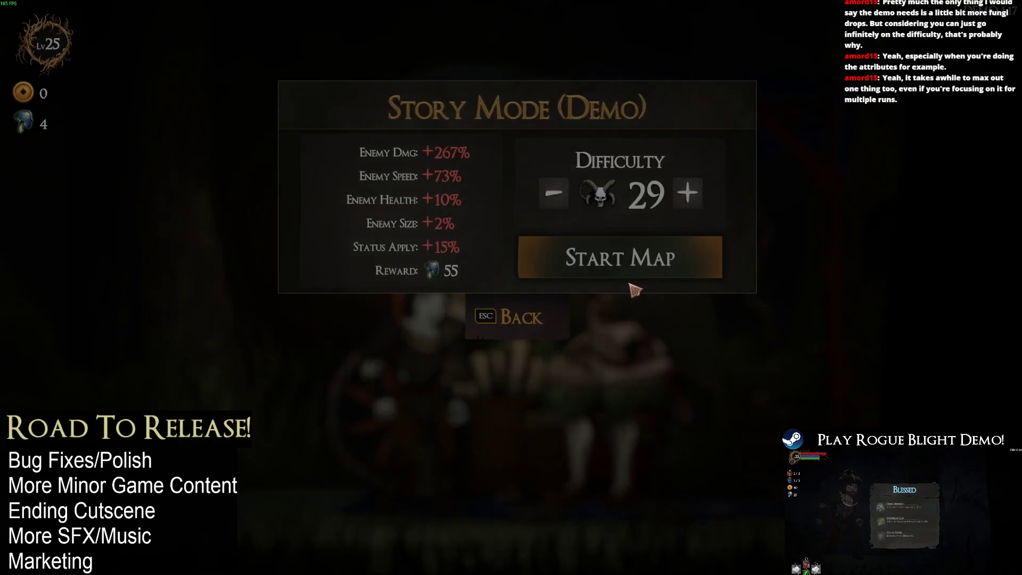
pyautogui.click(631, 276)
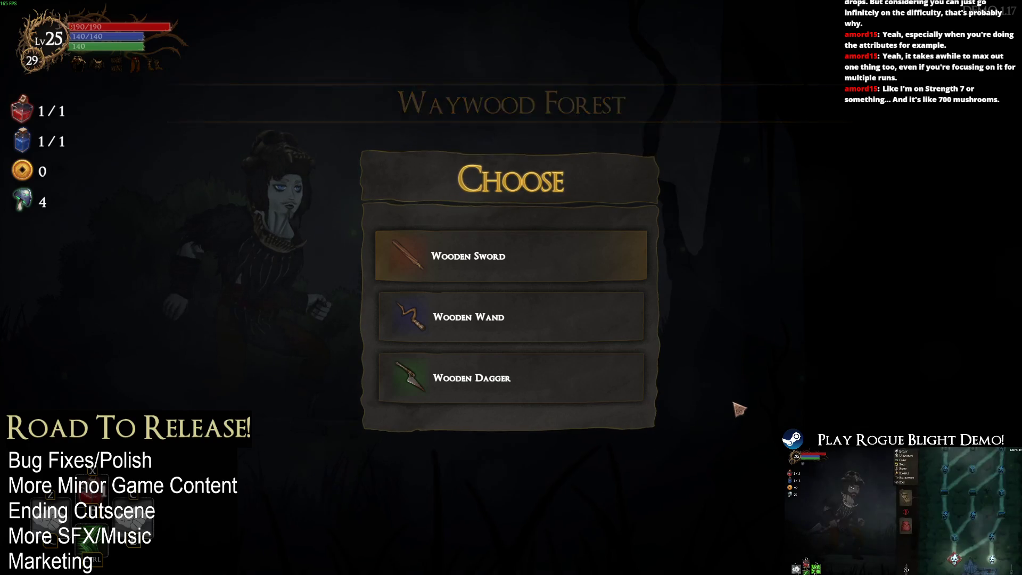
pyautogui.click(542, 387)
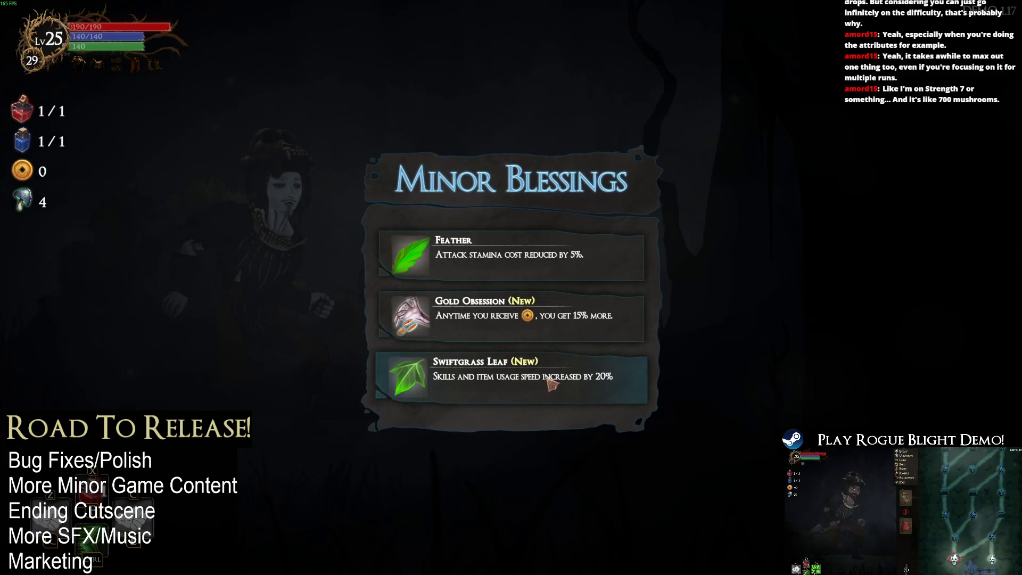
pyautogui.click(534, 266)
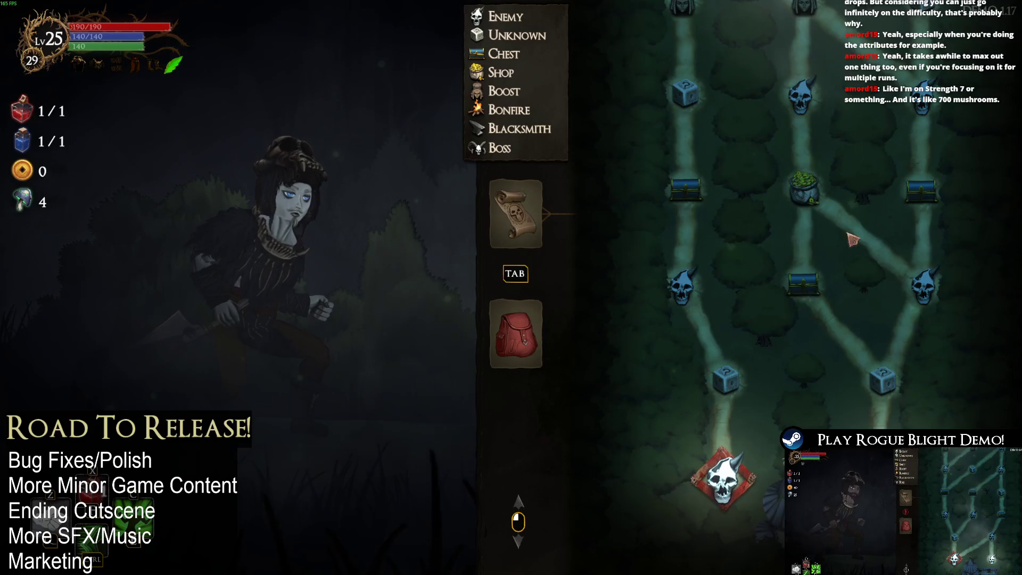
# - Scroll through the Waywood Forest route map, briefly checking the equipment overview
pyautogui.scroll(10, 700, 373)
pyautogui.scroll(-10, 778, 518)
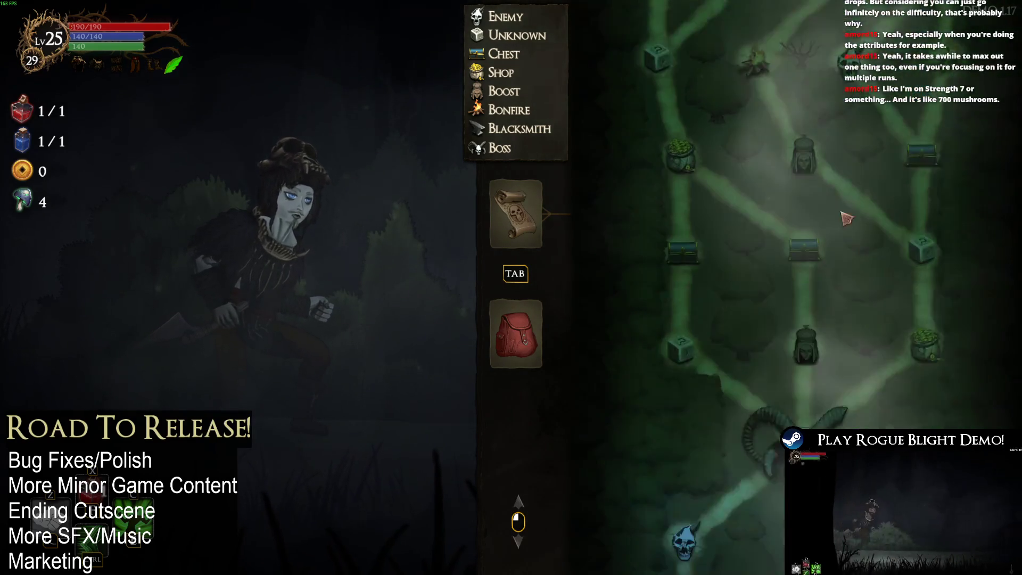
pyautogui.click(537, 328)
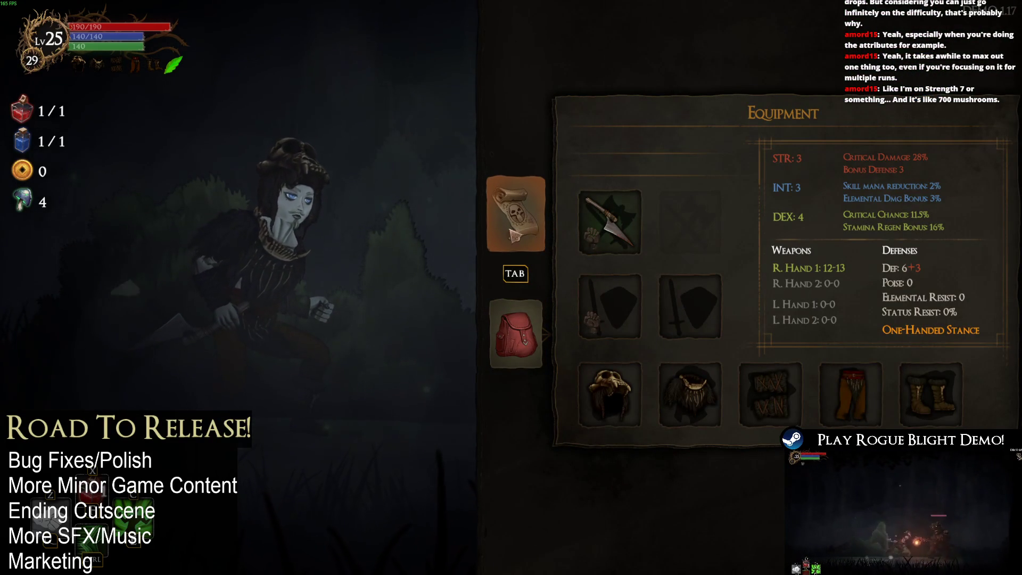
pyautogui.click(529, 234)
pyautogui.scroll(10, 522, 244)
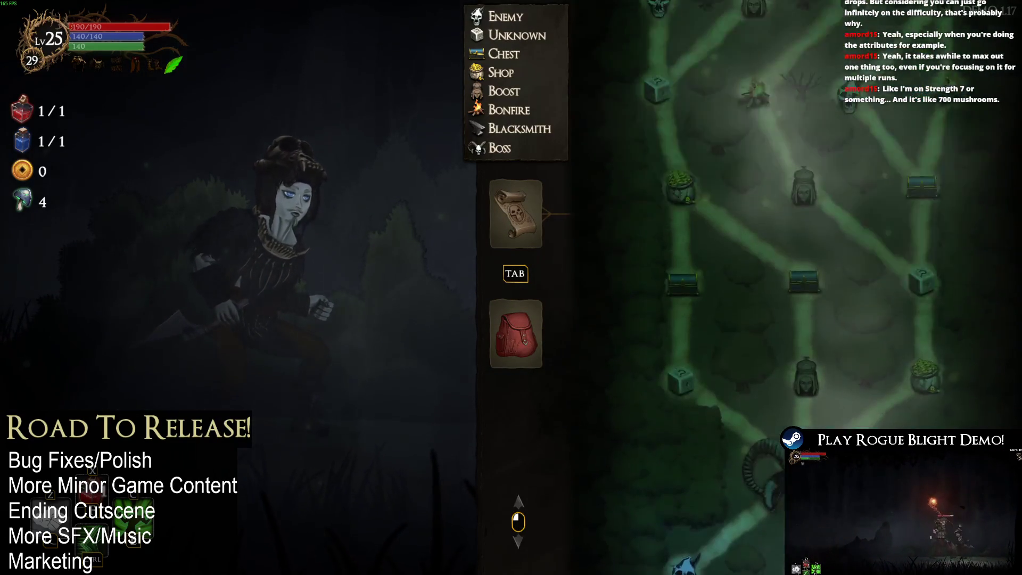
pyautogui.scroll(-10, 462, 242)
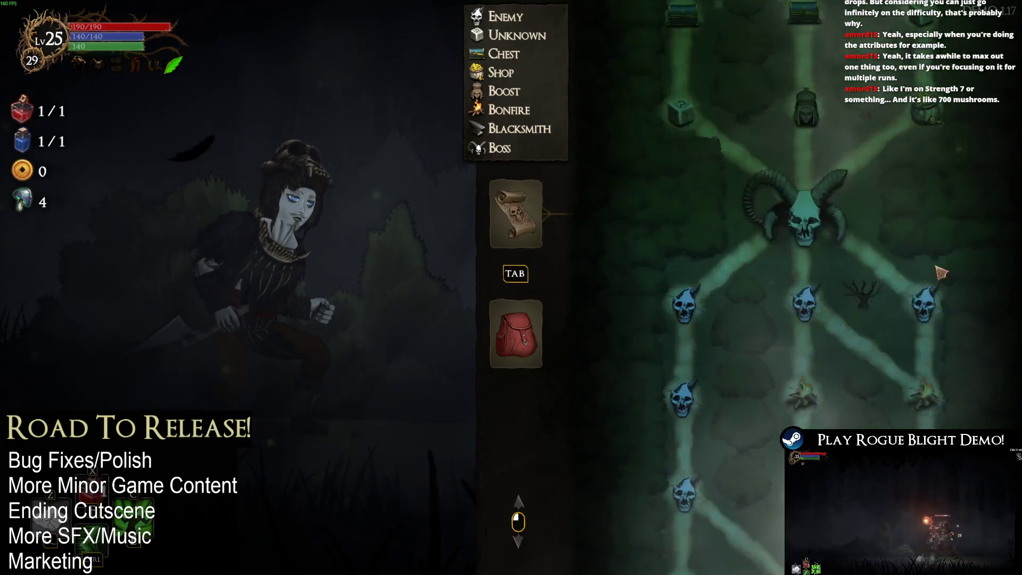
pyautogui.scroll(5, 825, 135)
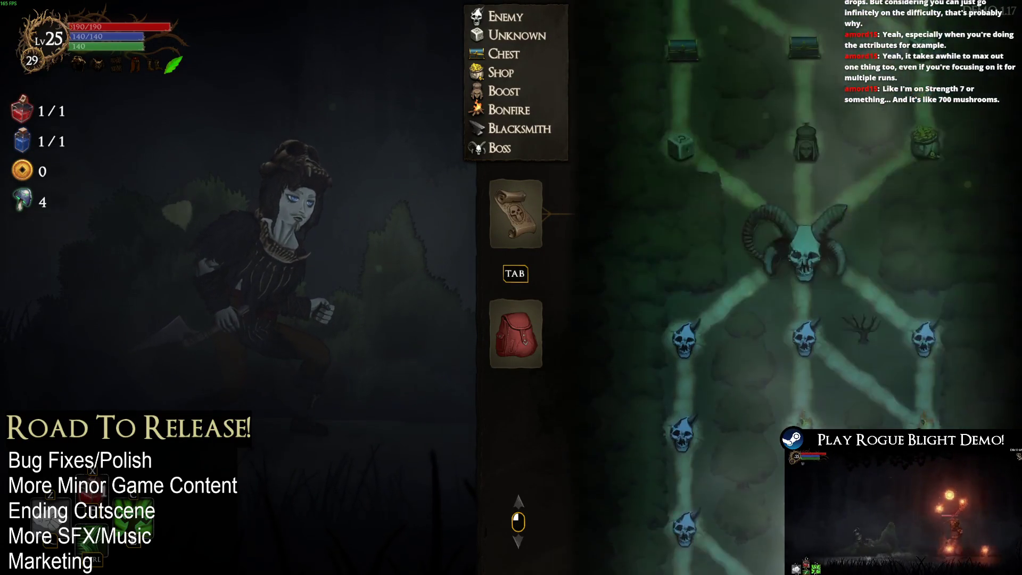
pyautogui.scroll(5, 940, 424)
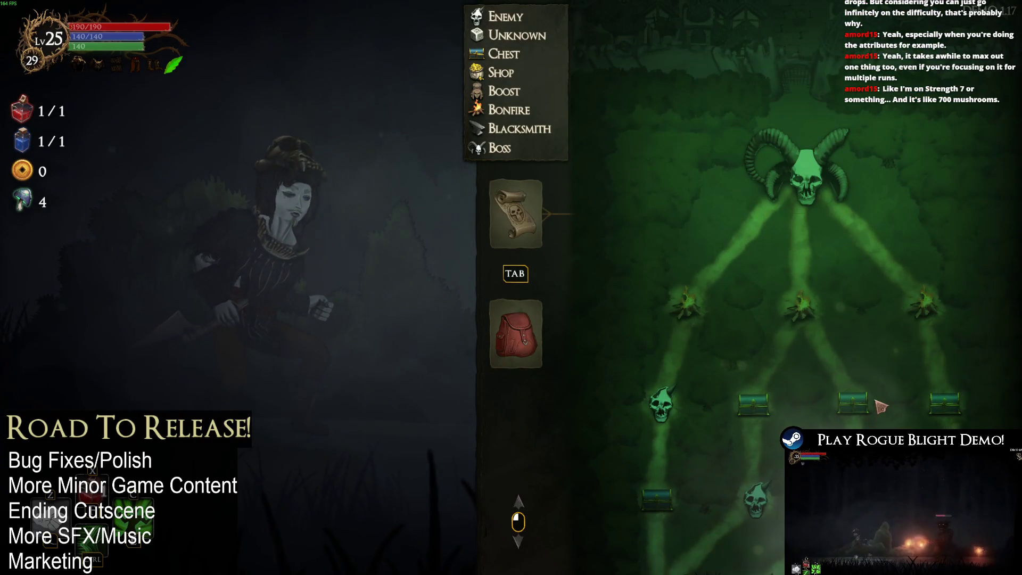
pyautogui.scroll(-5, 814, 126)
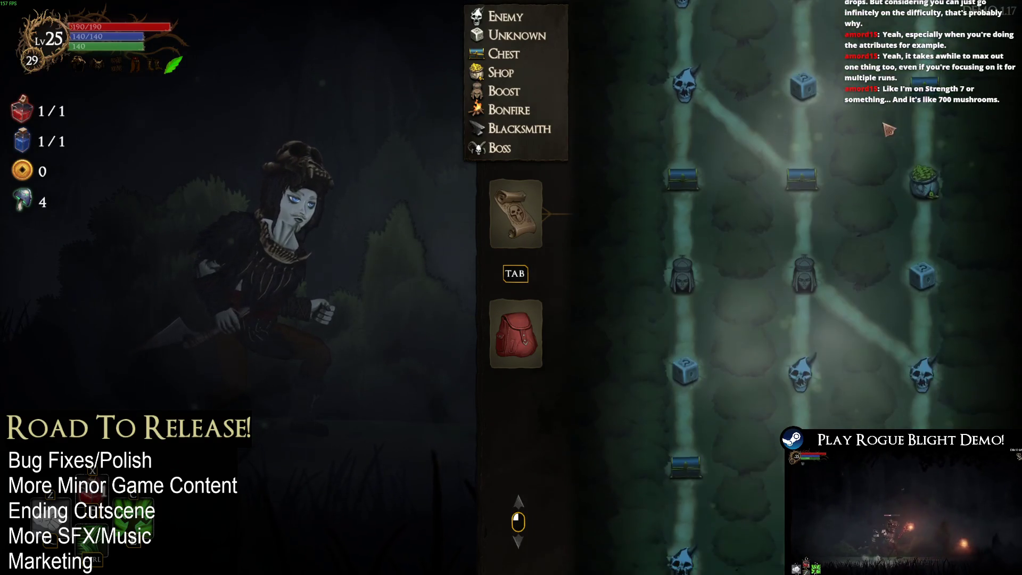
pyautogui.scroll(5, 807, 95)
pyautogui.scroll(-5, 808, 162)
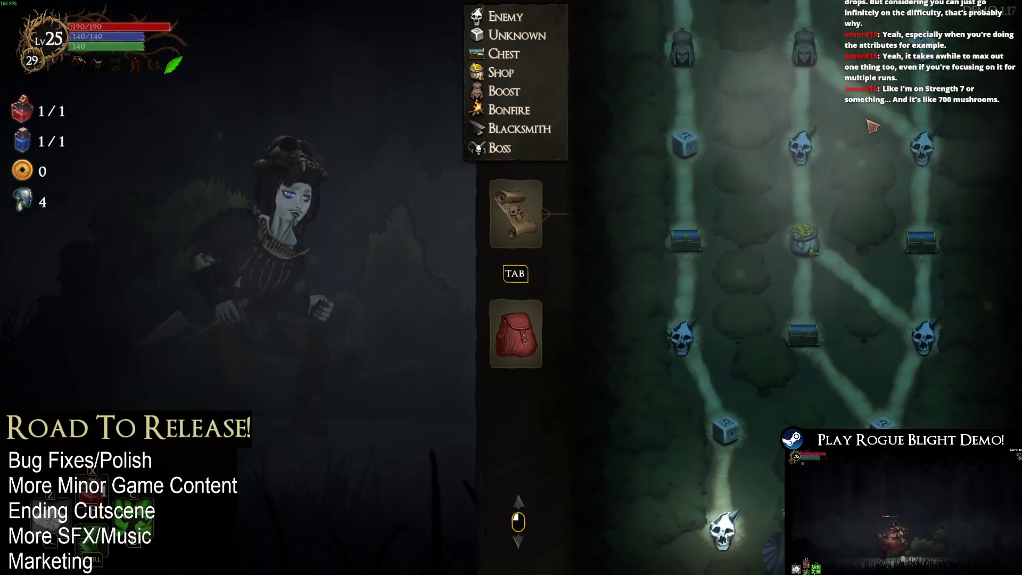
pyautogui.scroll(5, 859, 373)
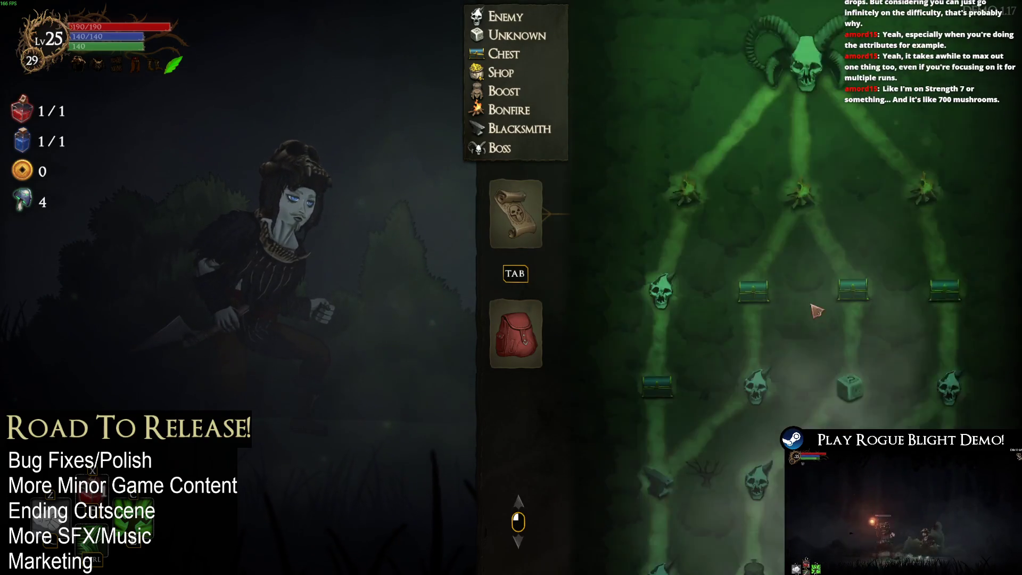
pyautogui.scroll(-5, 789, 290)
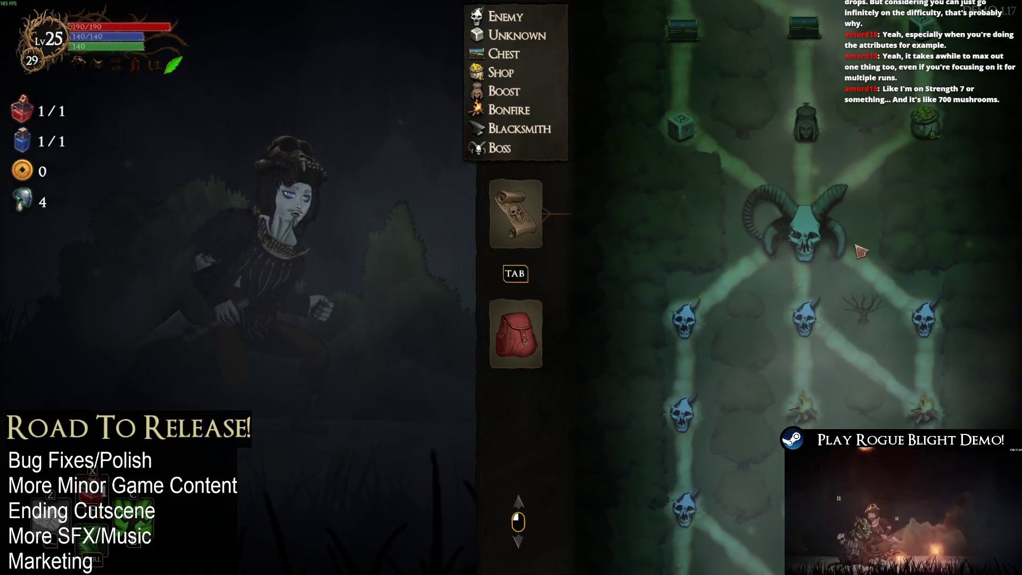
pyautogui.scroll(5, 859, 250)
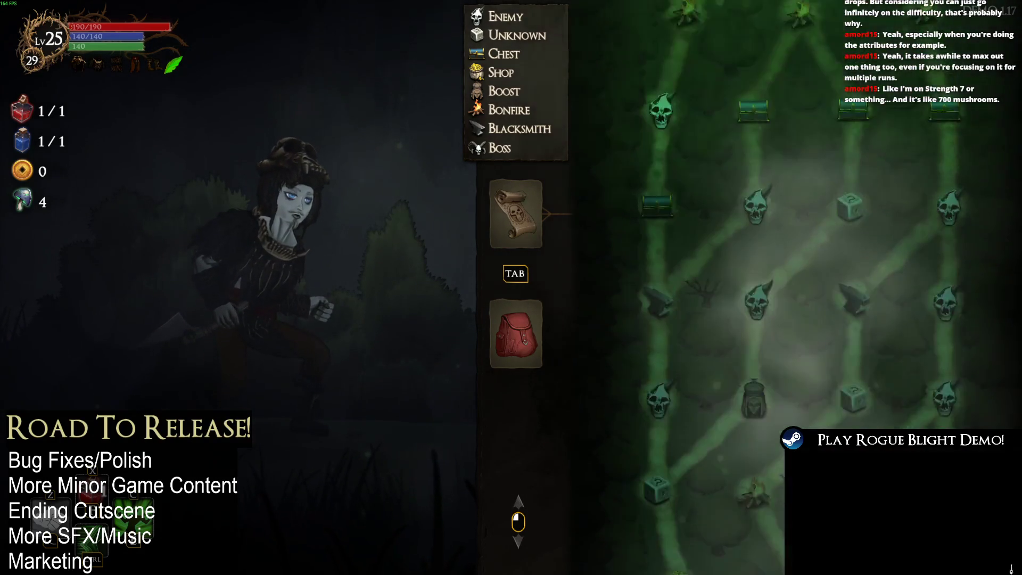
# - Check the equipment panel and empty weapon inventory, then pause the run
pyautogui.press('Tab')
pyautogui.press('Tab')
pyautogui.press('Tab')
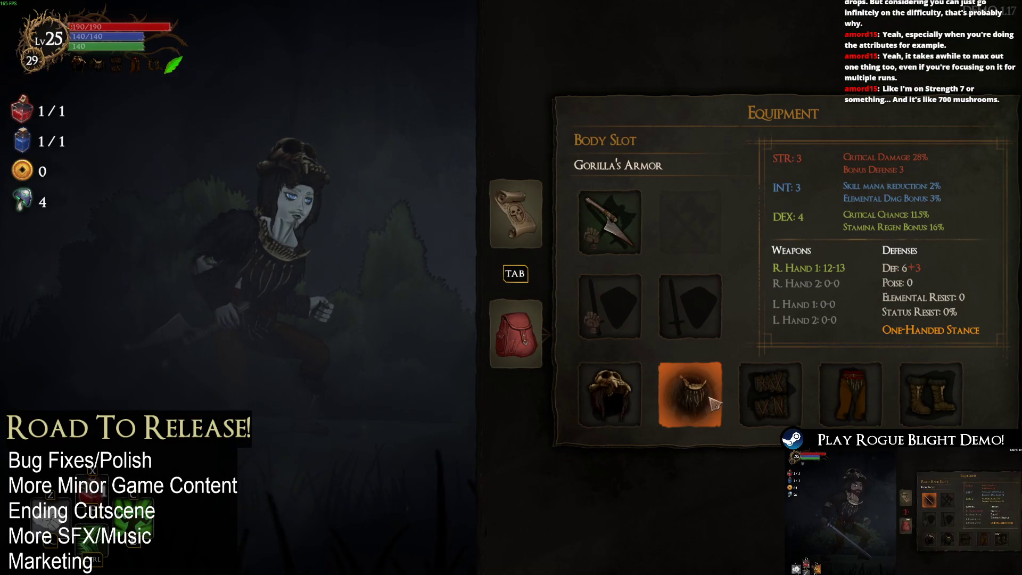
pyautogui.click(516, 333)
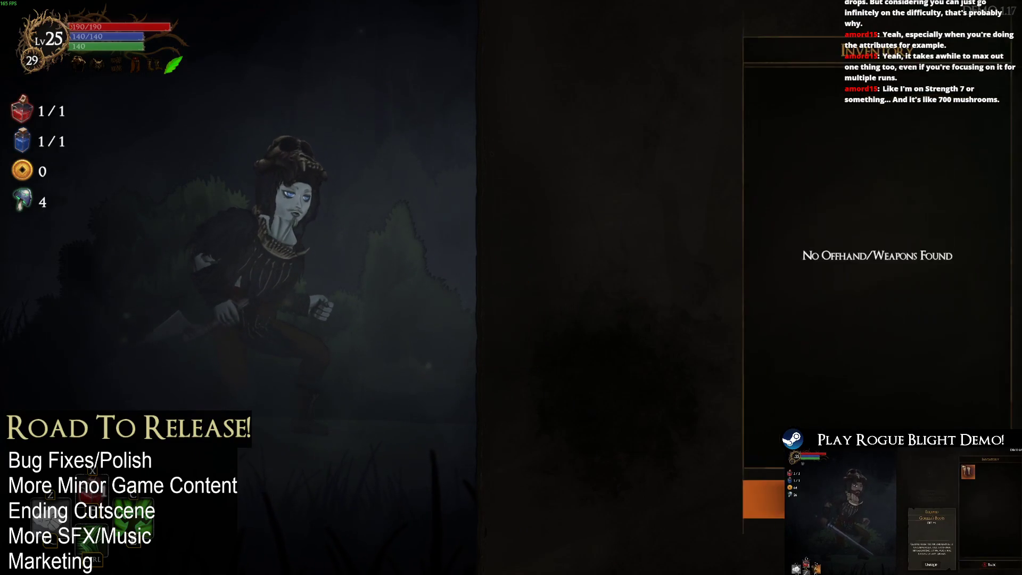
pyautogui.press('Escape')
pyautogui.press('Tab')
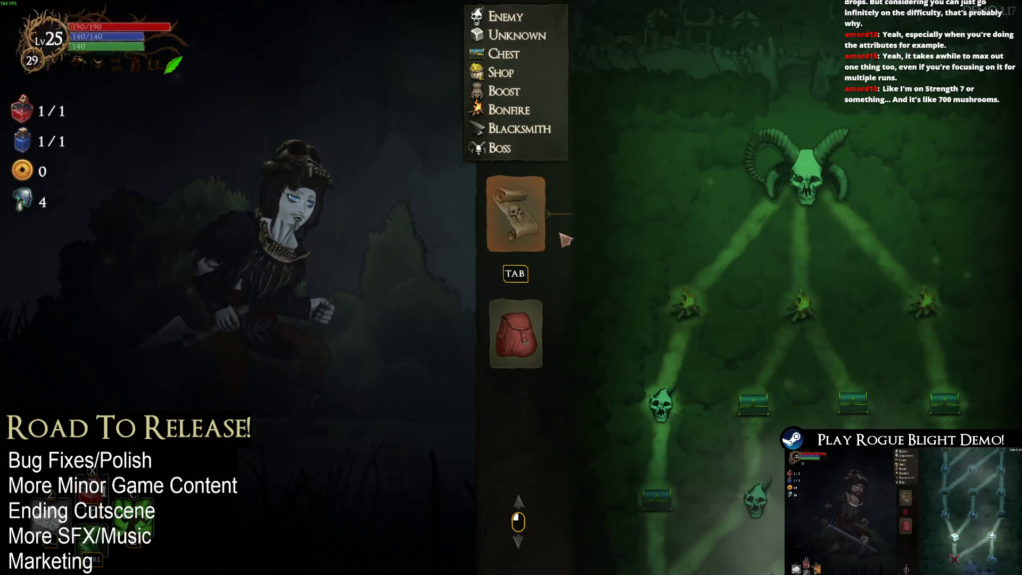
pyautogui.press('Escape')
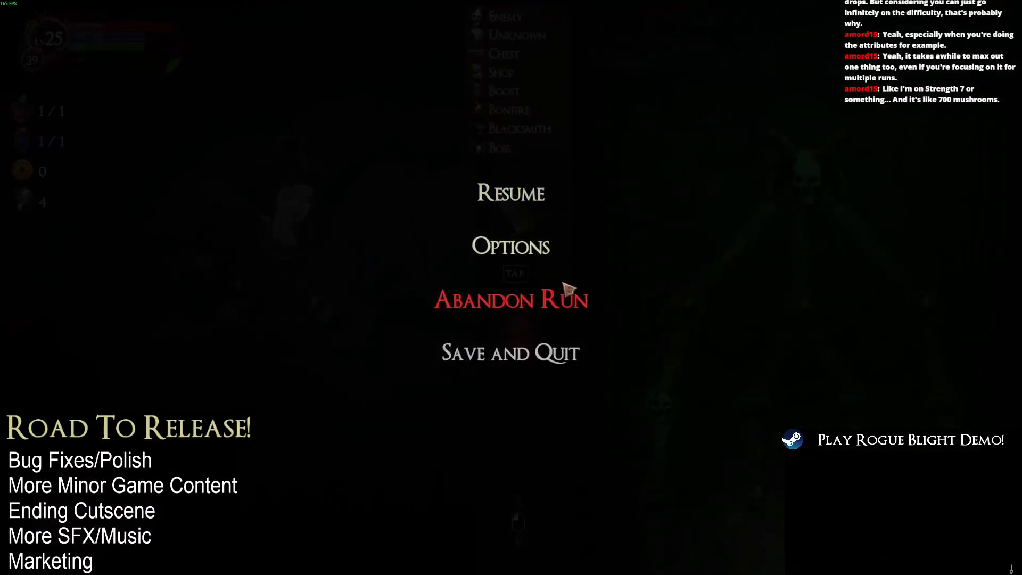
# - Look at the Gameplay settings in Options, then back out of them
pyautogui.click(556, 243)
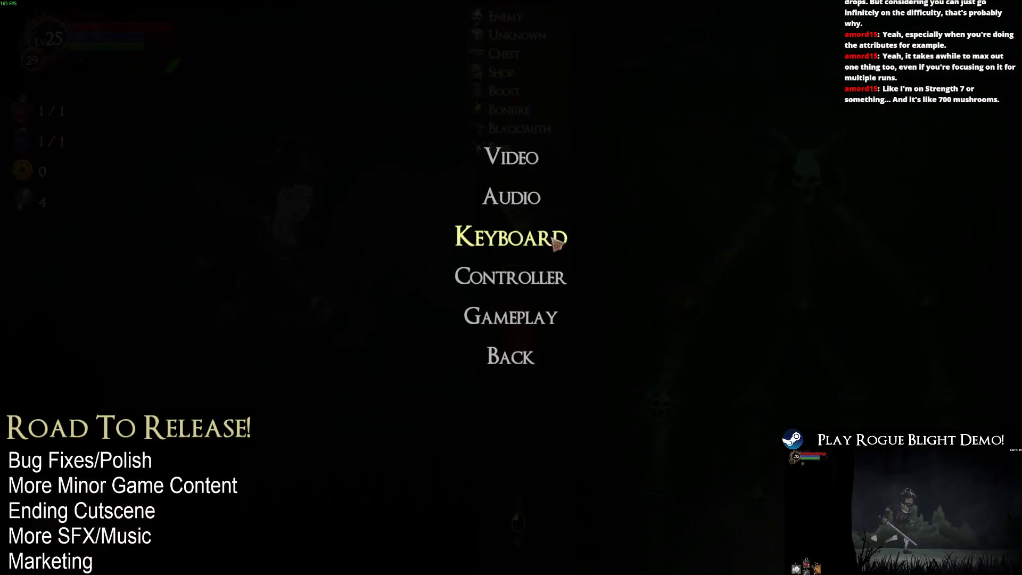
pyautogui.click(527, 318)
pyautogui.press('Escape')
# - Abandon the Waywood Forest run to return to The Sanctuary with 4 fungi
pyautogui.press('Escape')
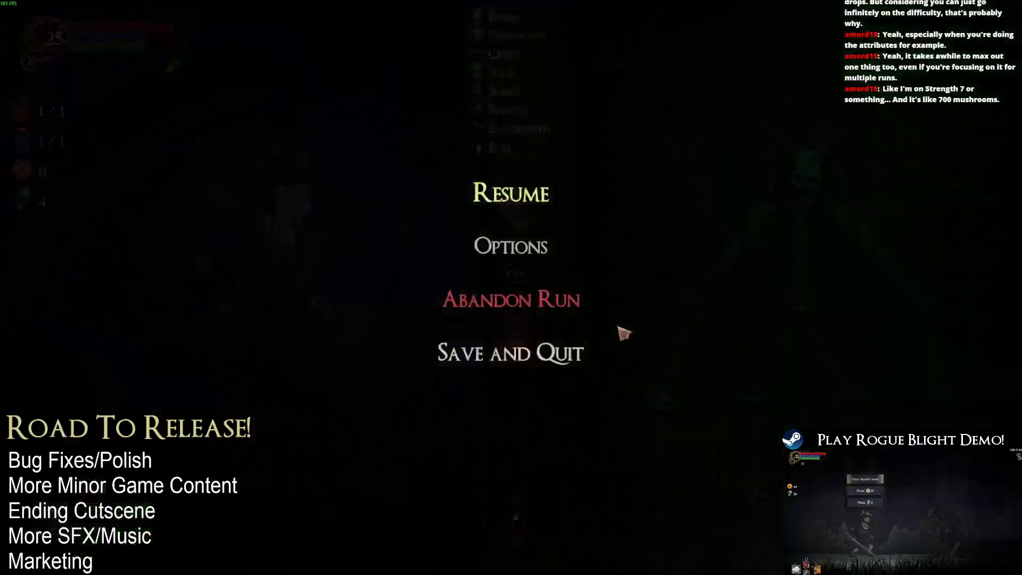
pyautogui.press('Escape')
pyautogui.press('Escape')
pyautogui.press('Return')
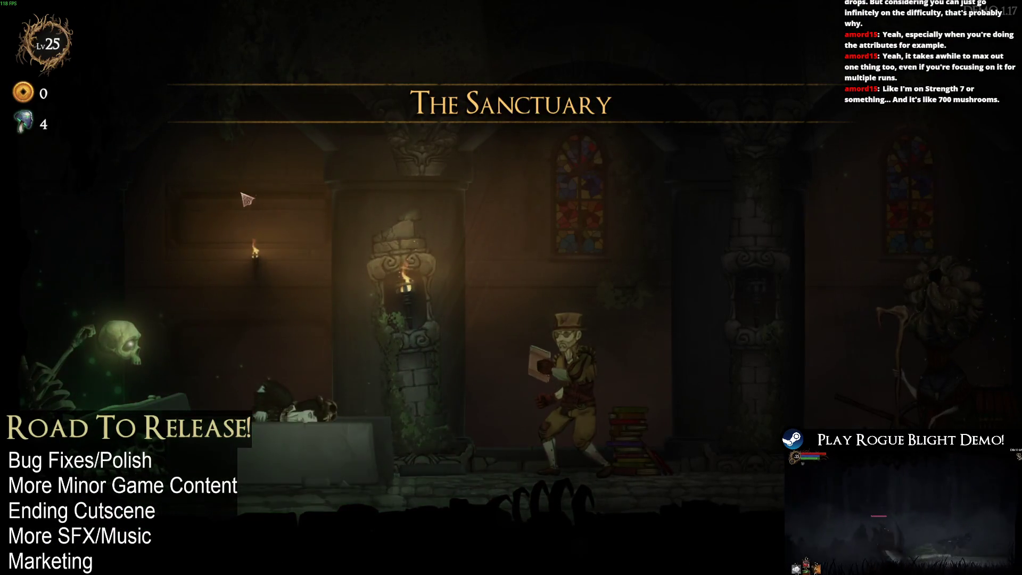
pyautogui.click(115, 351)
pyautogui.click(183, 171)
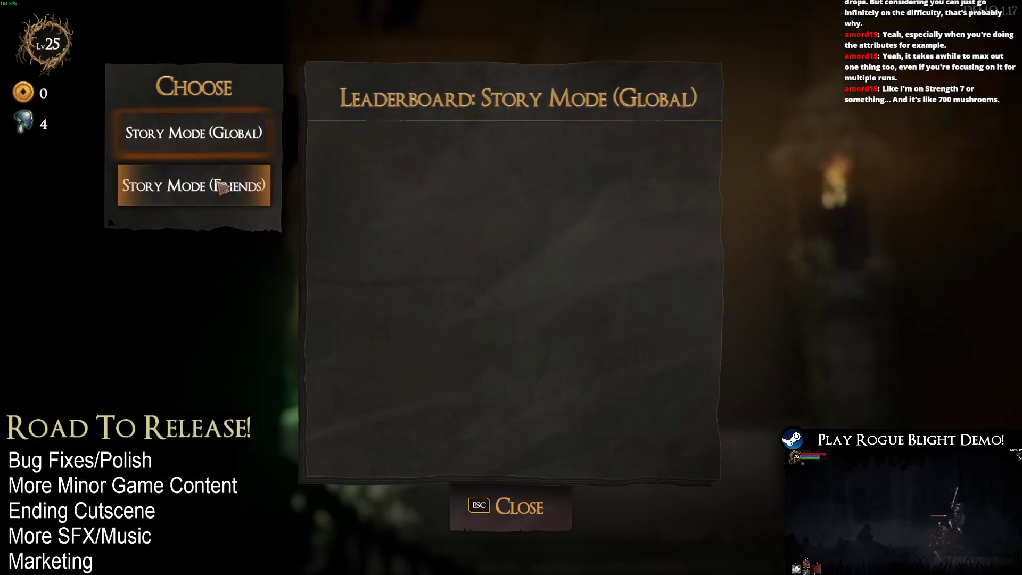
pyautogui.click(224, 188)
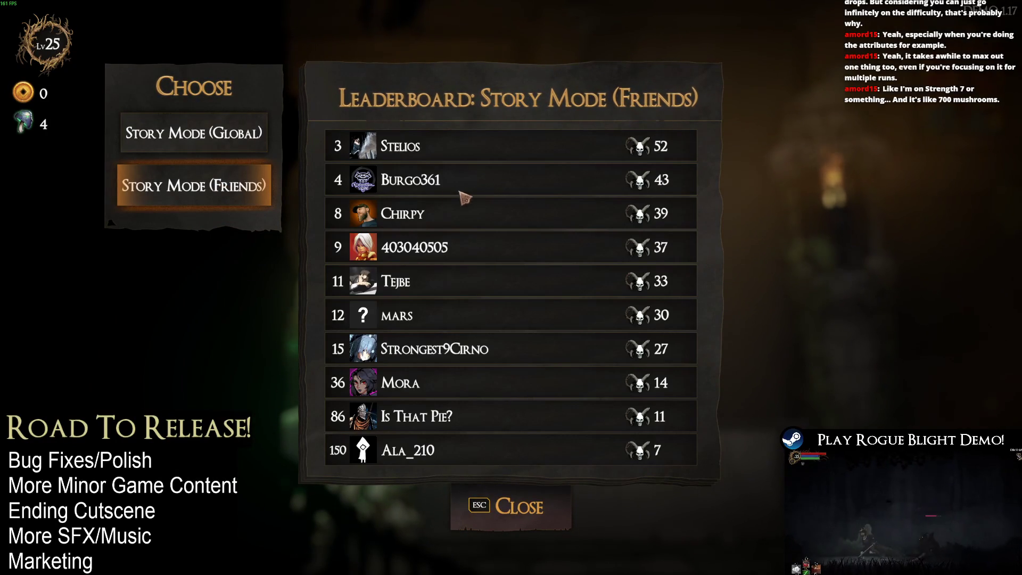
pyautogui.click(213, 193)
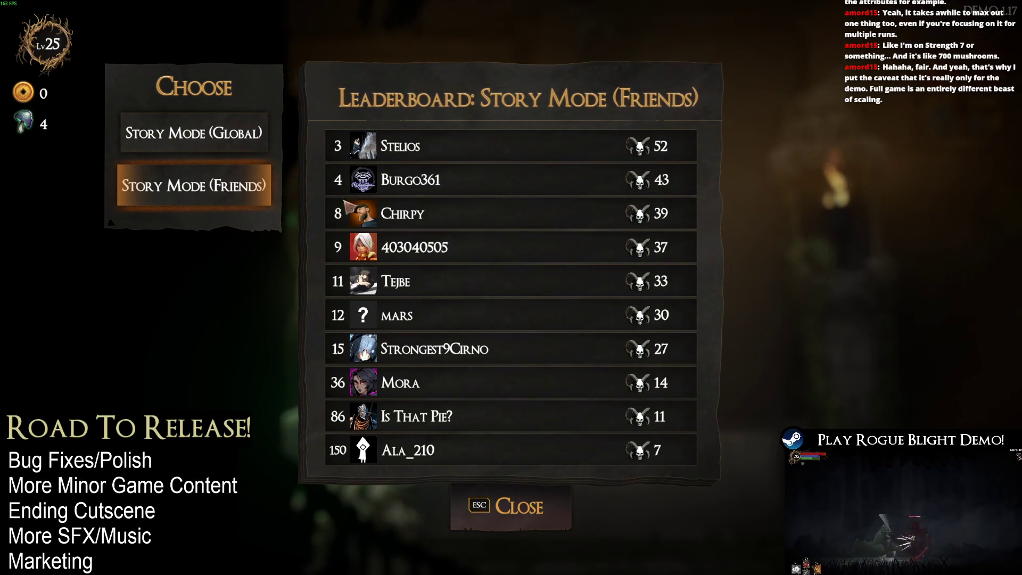
pyautogui.click(221, 135)
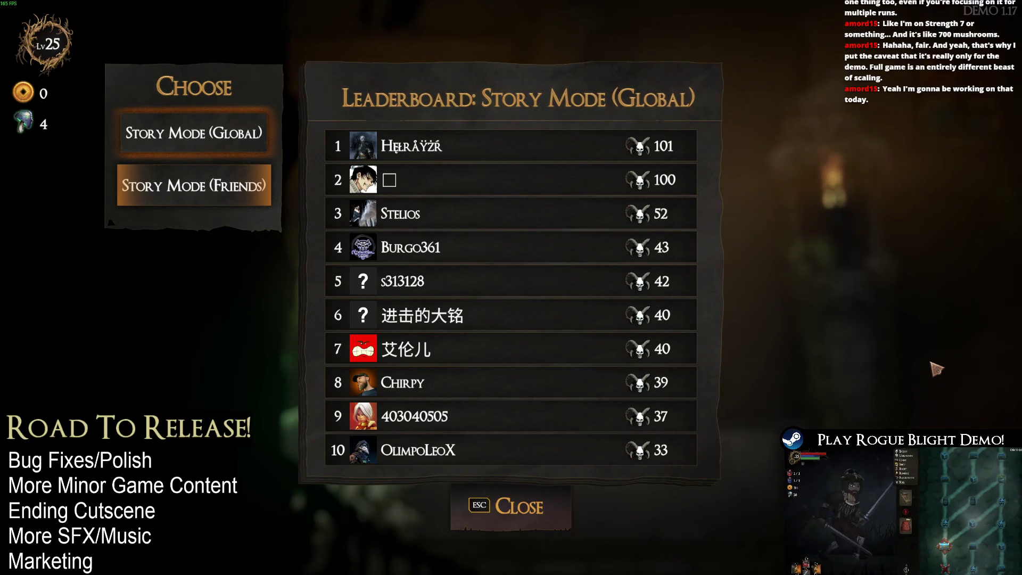
pyautogui.press('Escape')
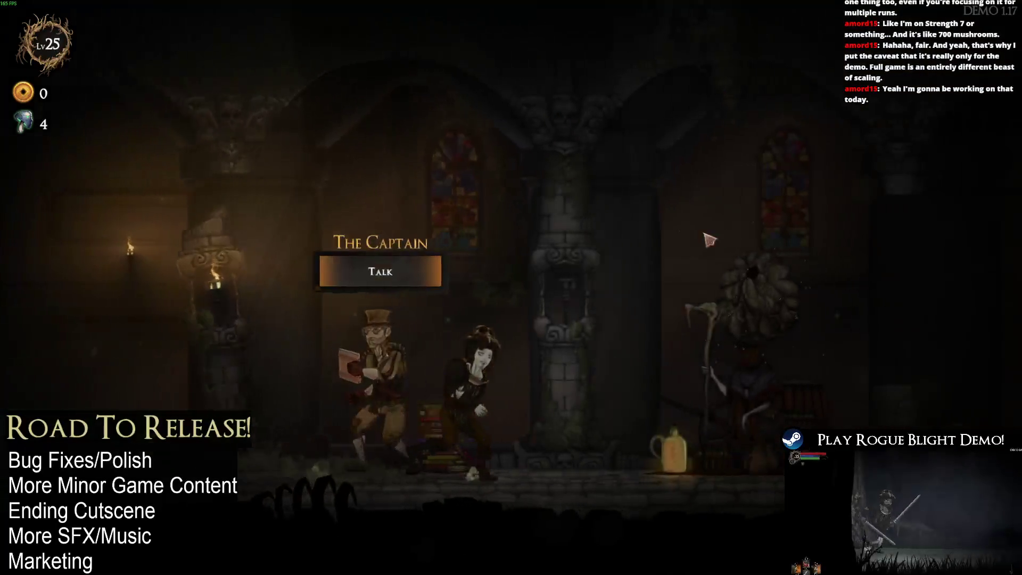
# - Browse Thebe's Map, Fortune, Stats & Defence and General upgrade pages, then close the menu
pyautogui.press('a')
pyautogui.click(491, 183)
pyautogui.click(218, 198)
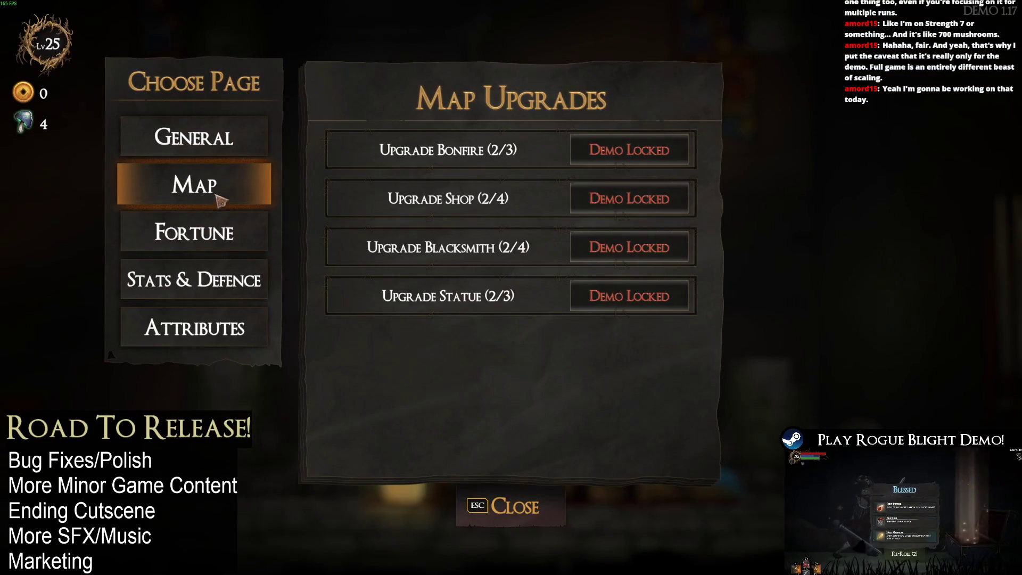
pyautogui.click(203, 233)
pyautogui.moveTo(493, 205)
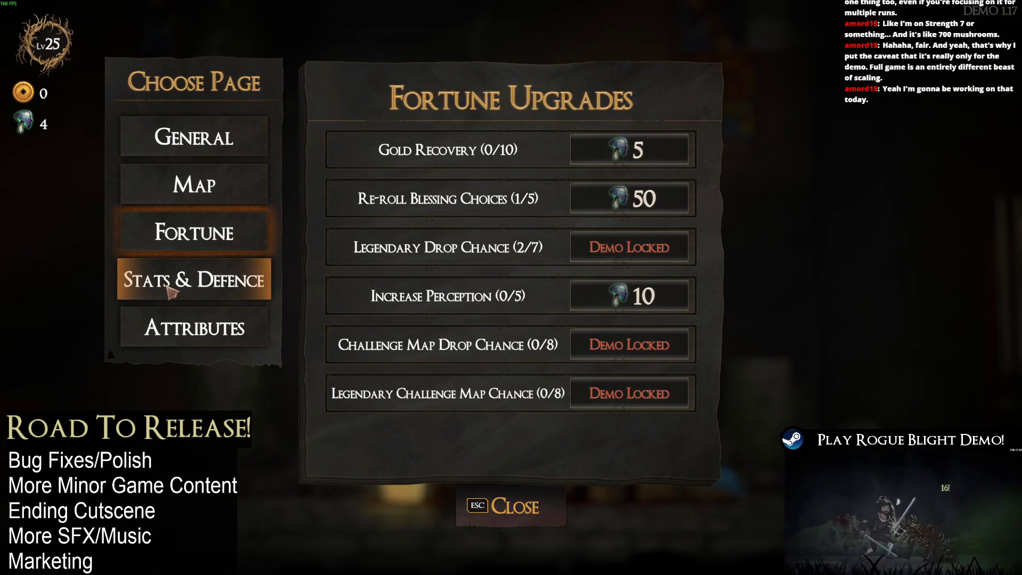
pyautogui.click(229, 285)
pyautogui.click(186, 140)
pyautogui.click(178, 162)
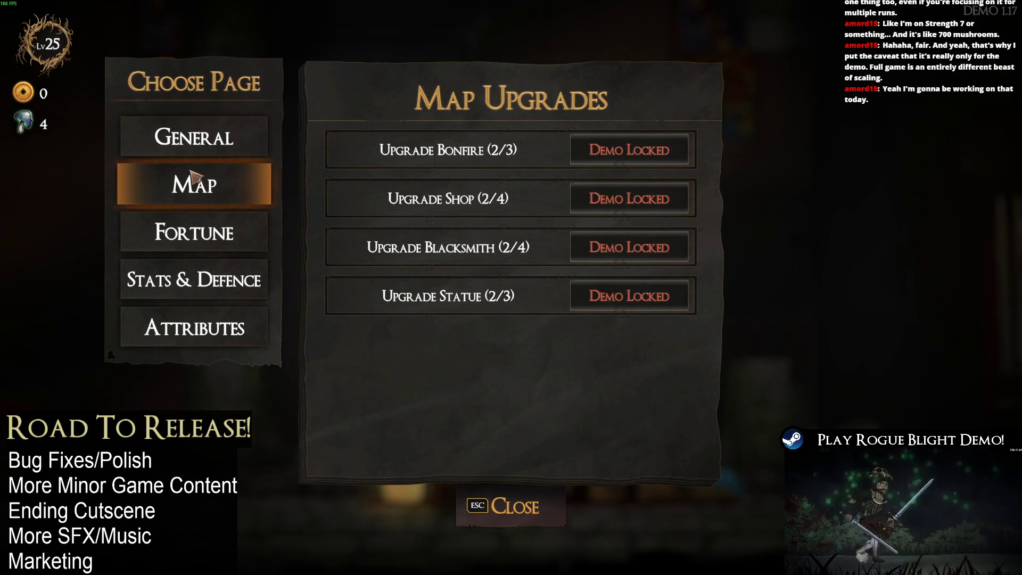
pyautogui.press('Escape')
# - Walk left to the Cartographer and check his map selection
pyautogui.press('a')
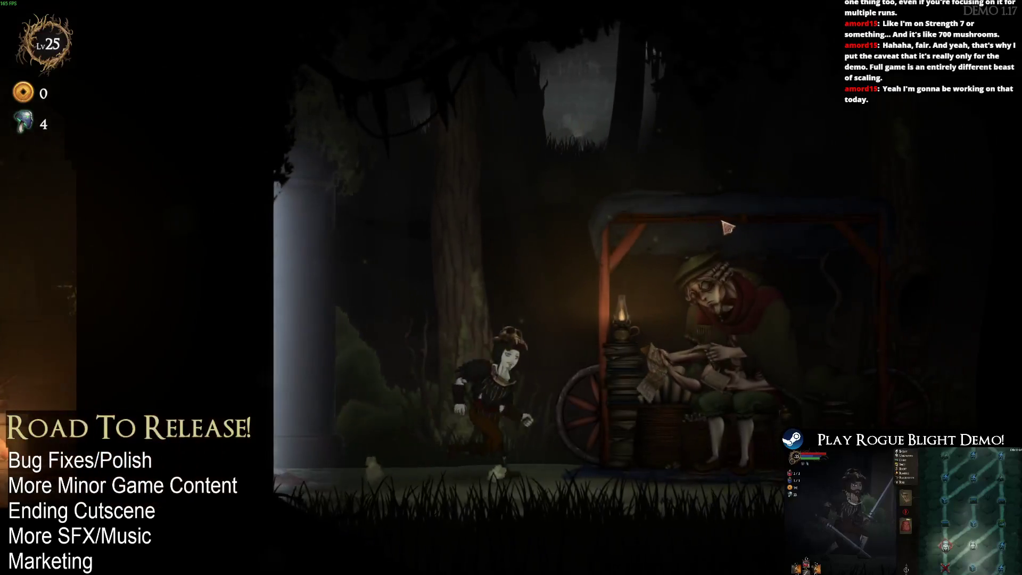
pyautogui.press('e')
pyautogui.press('Return')
pyautogui.press('Escape')
pyautogui.press('Up')
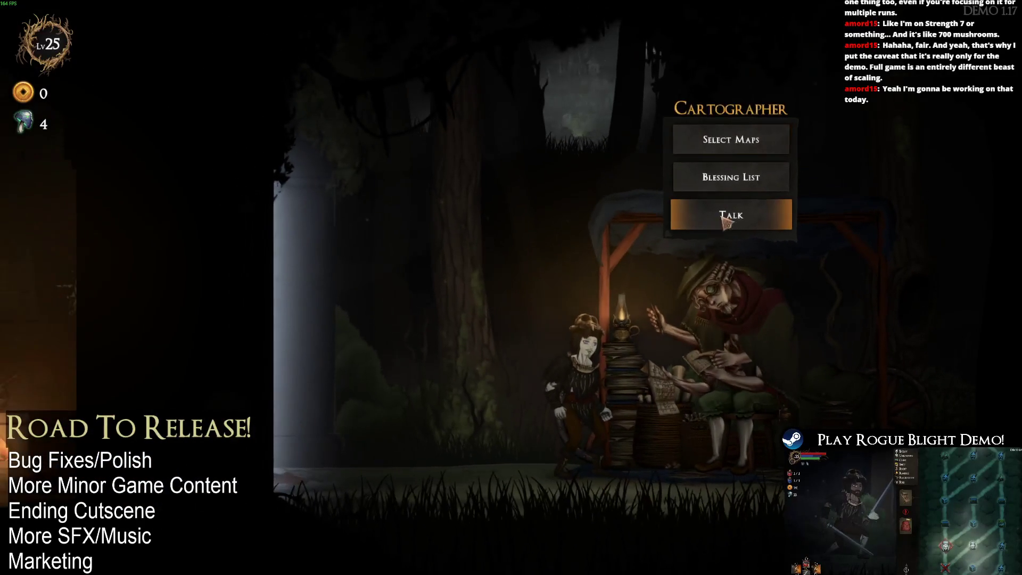
pyautogui.press('Escape')
# - Walk on to Kali the blacksmith and check her starting gear selection
pyautogui.press('a')
pyautogui.press('e')
pyautogui.press('Return')
pyautogui.press('Escape')
pyautogui.press('Escape')
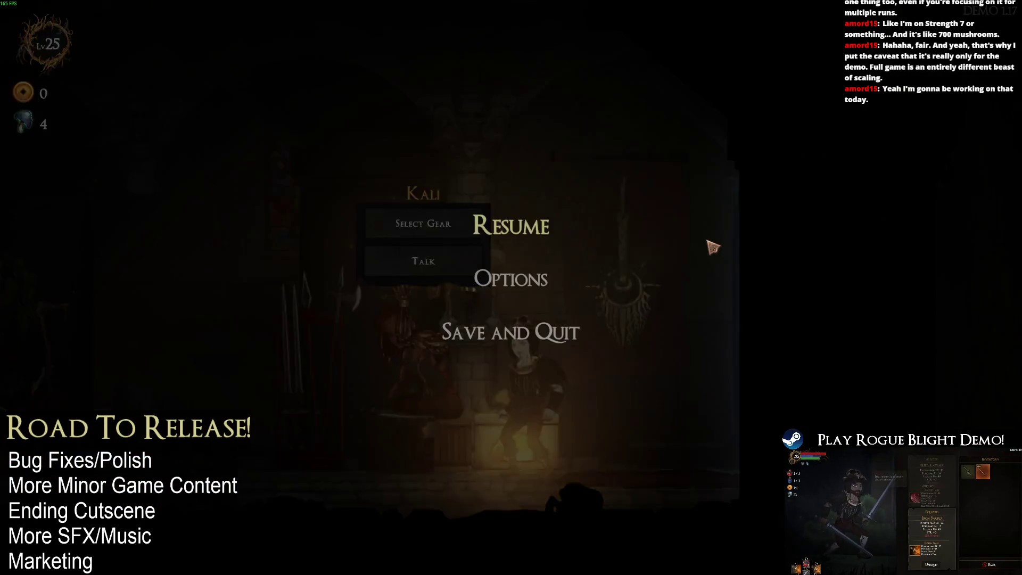
# - Save and quit, exit the game, and minimize the Steam library
pyautogui.click(554, 338)
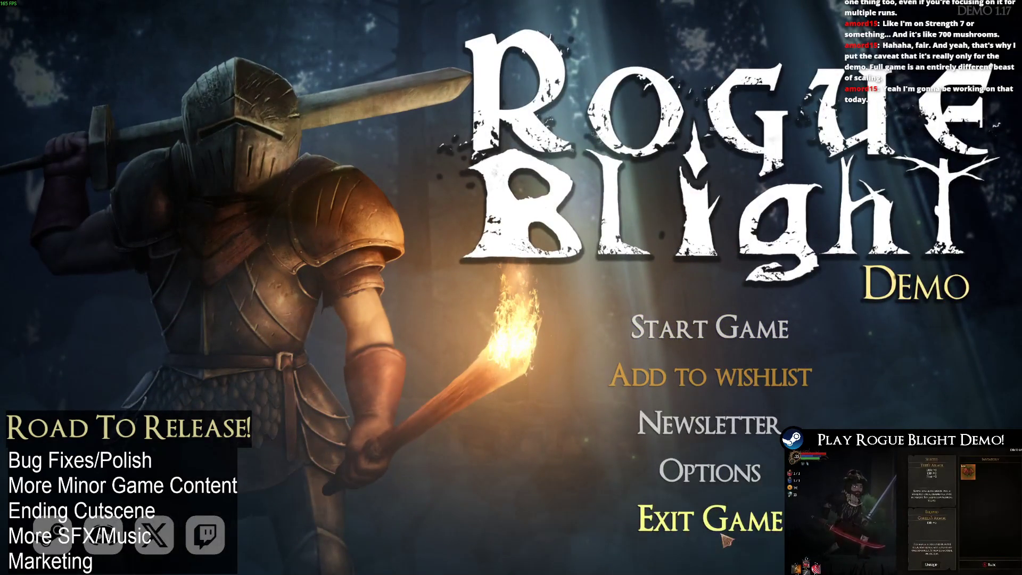
pyautogui.click(724, 537)
pyautogui.click(991, 6)
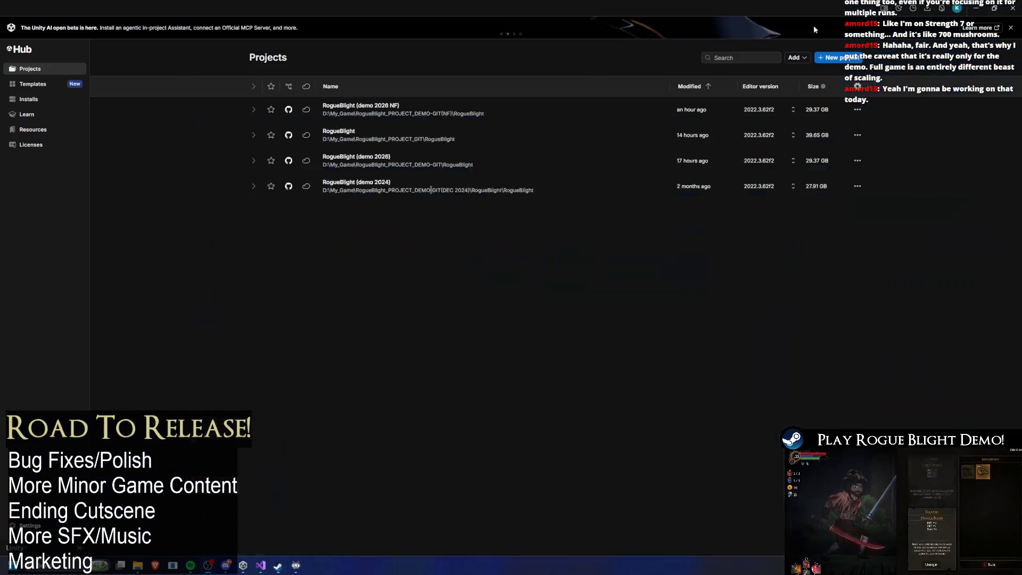
# - Add blank lines above the Next Fest heading in TODO.txt
pyautogui.hotkey('alt', 'Tab')
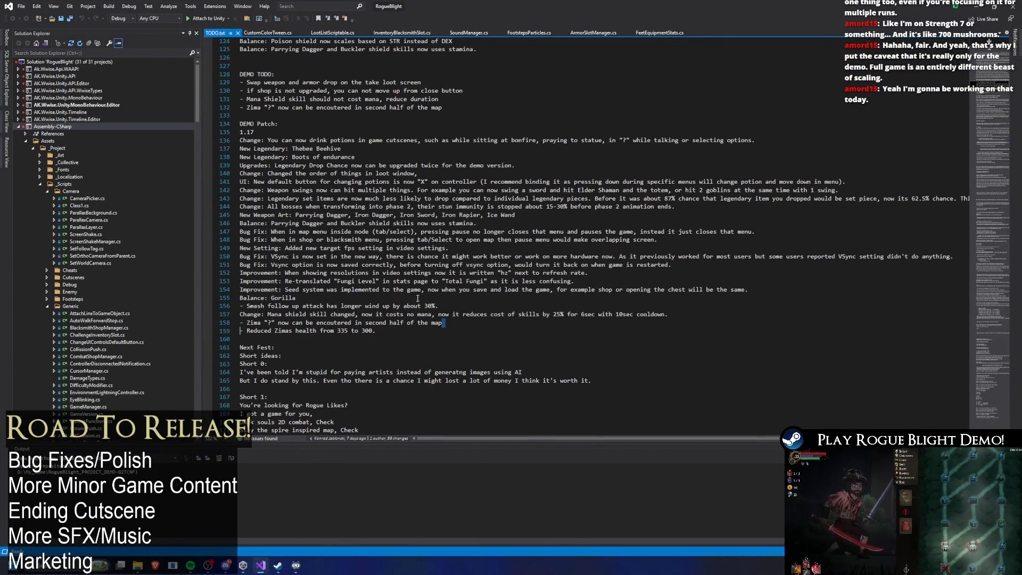
pyautogui.click(359, 349)
pyautogui.hotkey('ctrl', 'Return')
pyautogui.hotkey('ctrl', 'Return')
pyautogui.hotkey('ctrl', 'Return')
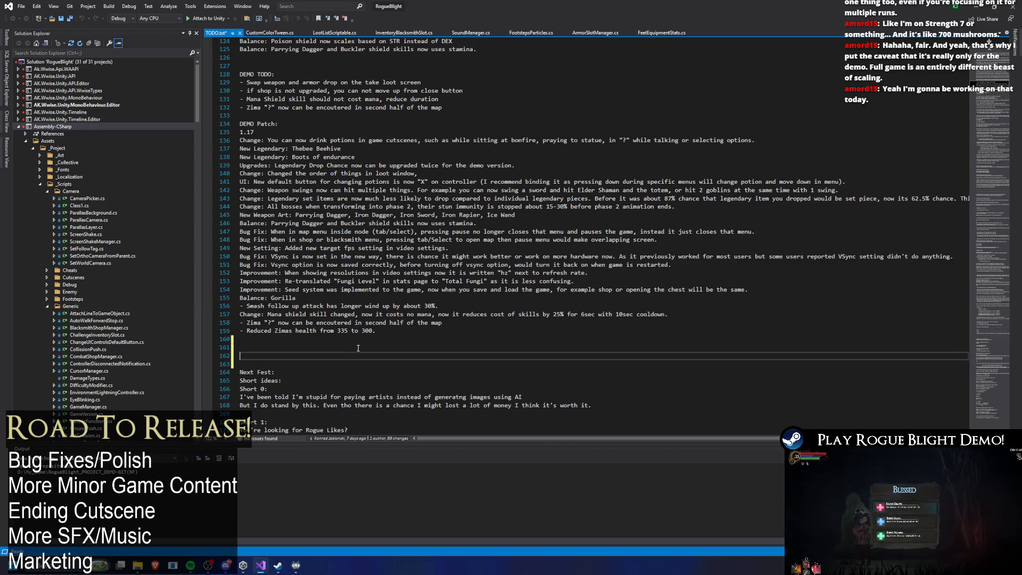
pyautogui.press('super')
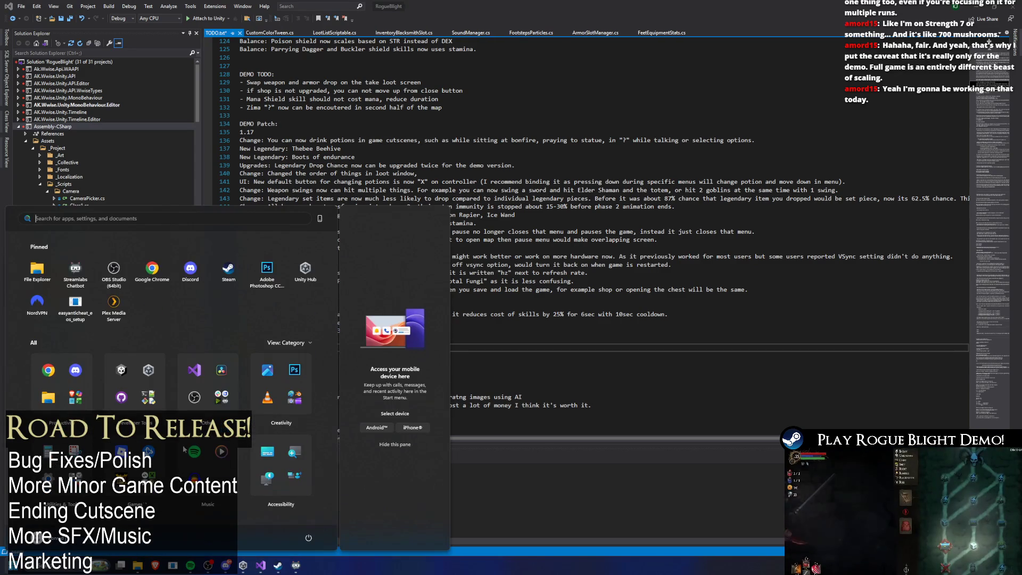
pyautogui.click(152, 274)
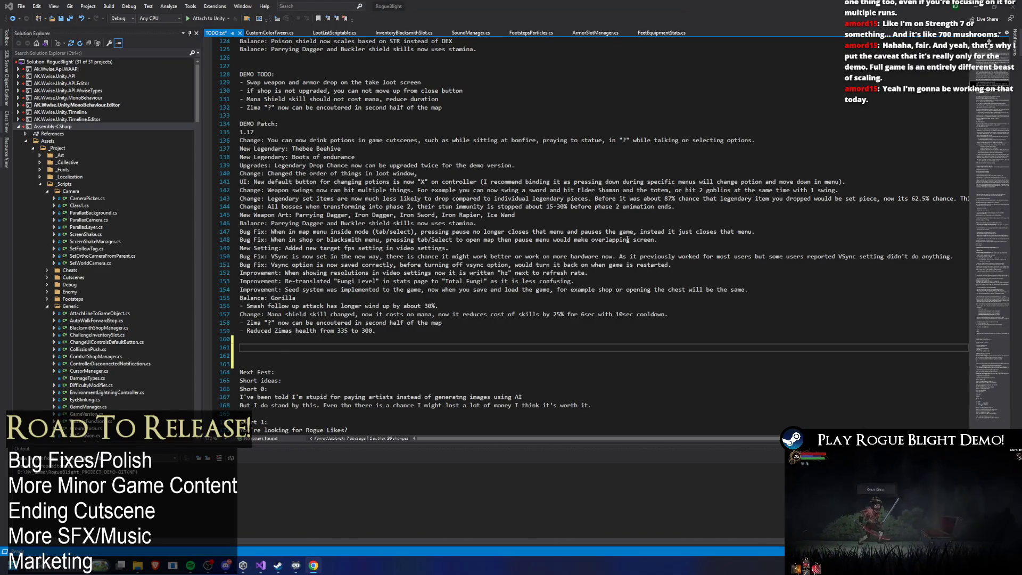
# - Move the two New Legendary lines up directly under the 1.17 demo patch heading
pyautogui.keyDown('ctrl'); pyautogui.scroll(3, 630, 240); pyautogui.keyUp('ctrl')
pyautogui.scroll(-1, 532, 212)
pyautogui.click(424, 163)
pyautogui.moveTo(424, 163); pyautogui.dragTo(251, 153)
pyautogui.press('BackSpace')
pyautogui.click(348, 131)
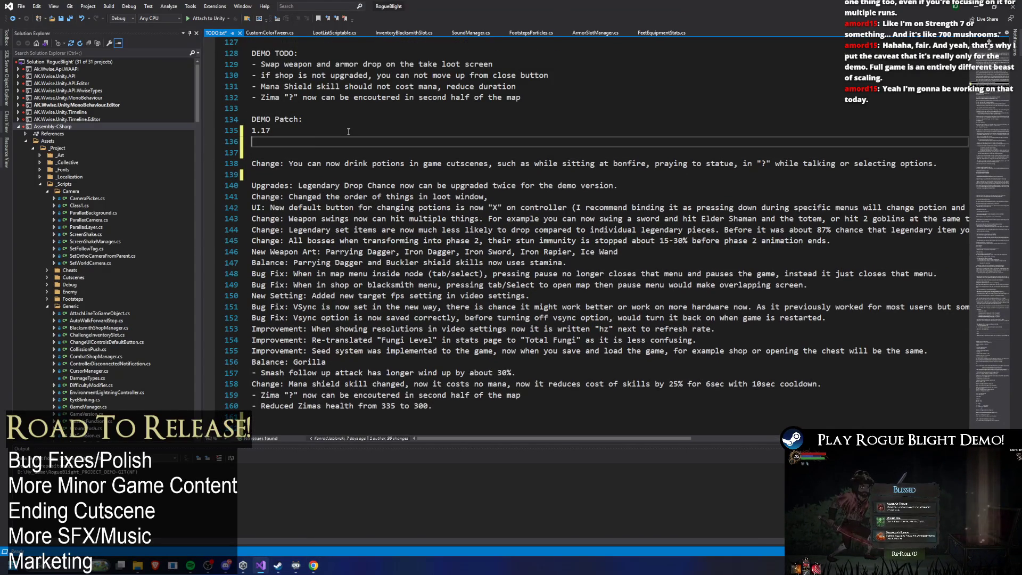
pyautogui.hotkey('ctrl', 'z')
pyautogui.click(312, 142)
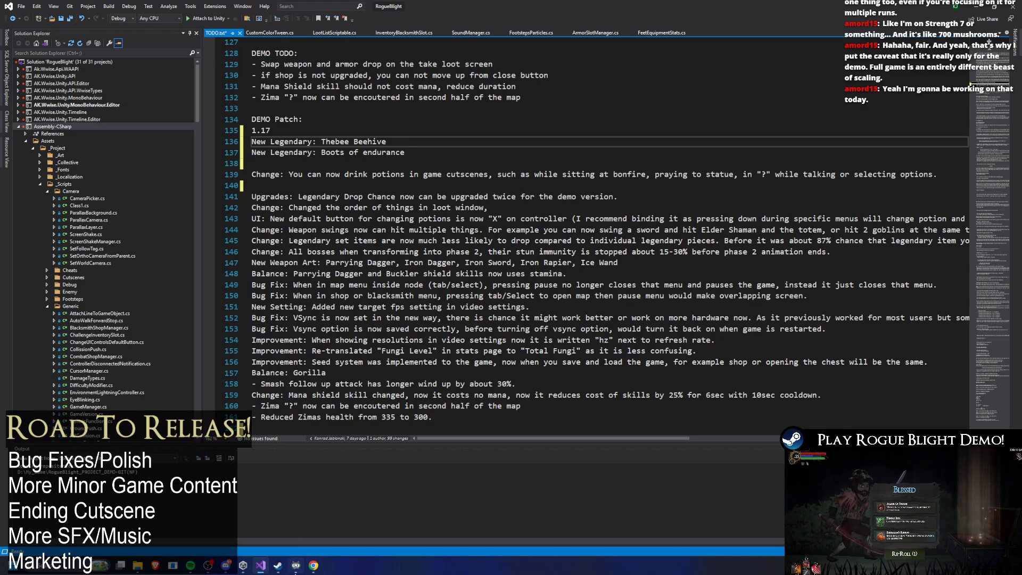
# - Glance at the Steam library, then return to the Visual Studio patch notes
pyautogui.click(278, 566)
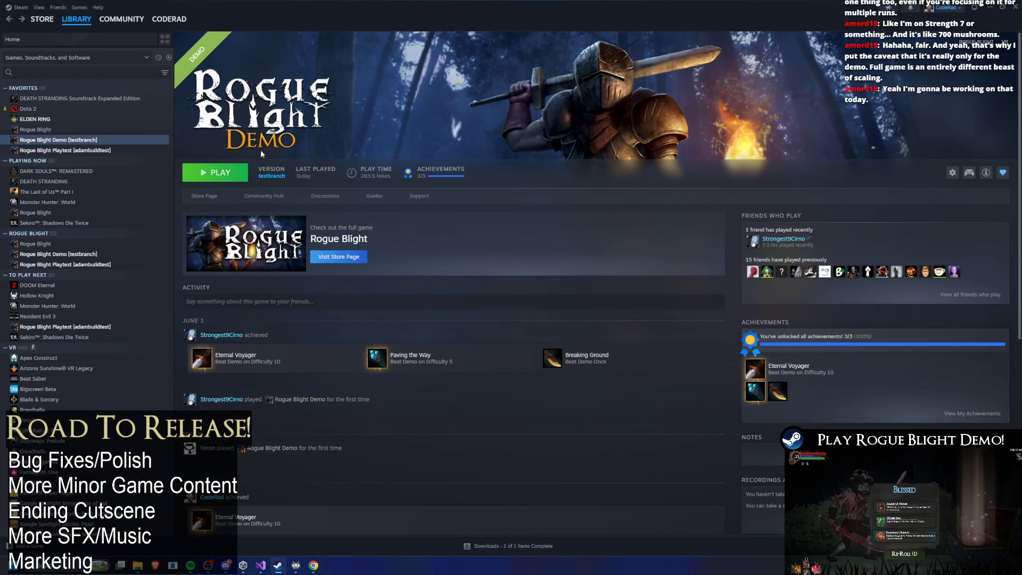
pyautogui.hotkey('alt', 'Tab')
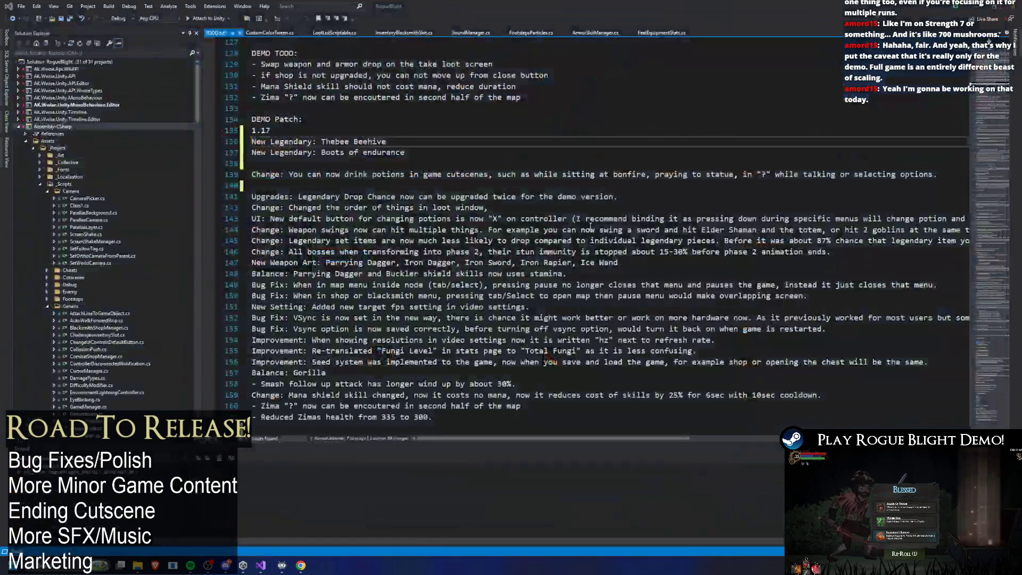
pyautogui.press('super')
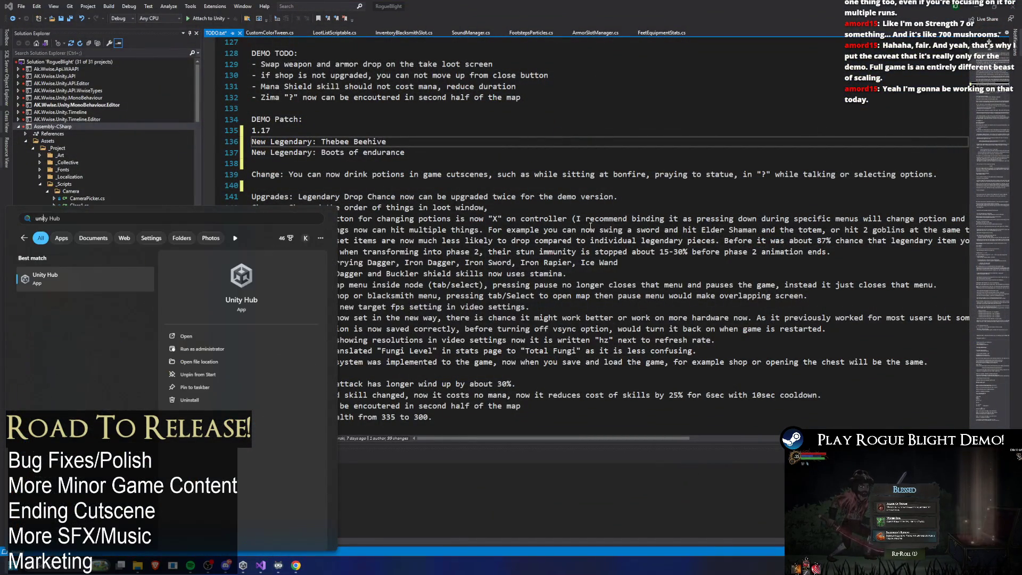
# - Launch the RogueBlight (demo 2026 NF) project, then open Steam's Rogue Blight Playtest page
pyautogui.press('Escape')
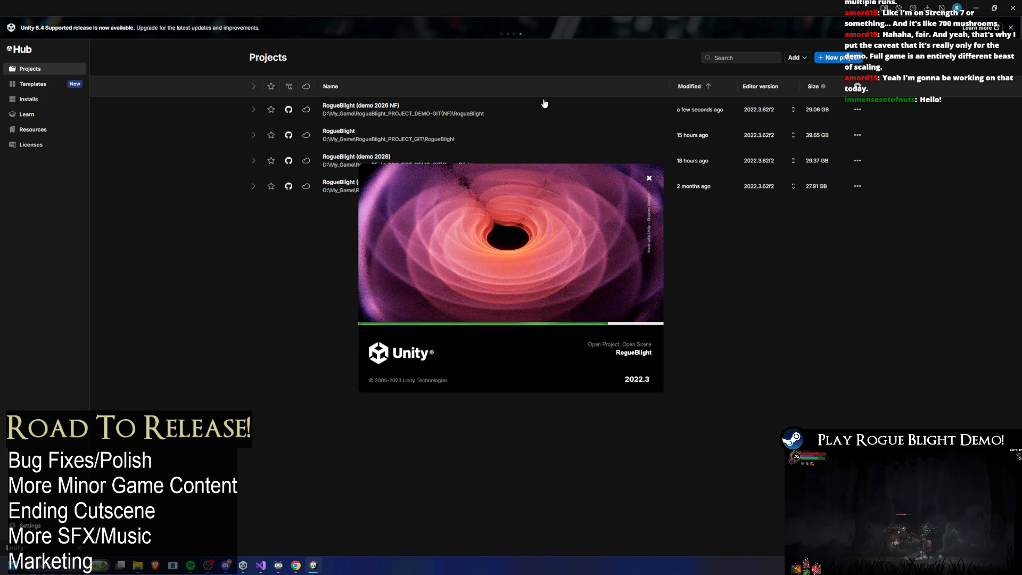
pyautogui.press('super')
pyautogui.write('steam')
pyautogui.press('Return')
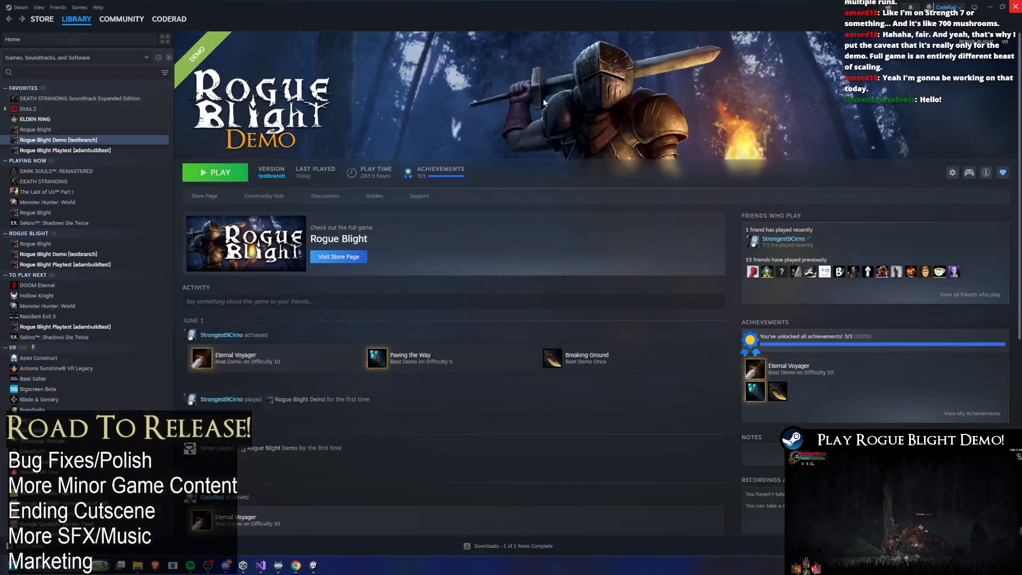
pyautogui.click(64, 150)
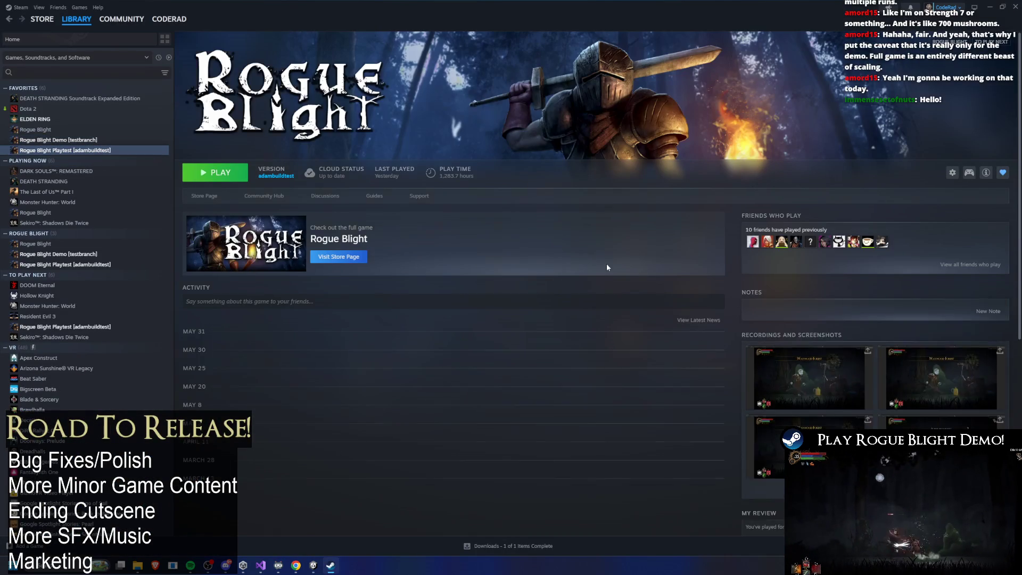
# - Let the Playtest achievements load, then launch Discord on the leaderboards-demo channel
pyautogui.moveTo(770, 248)
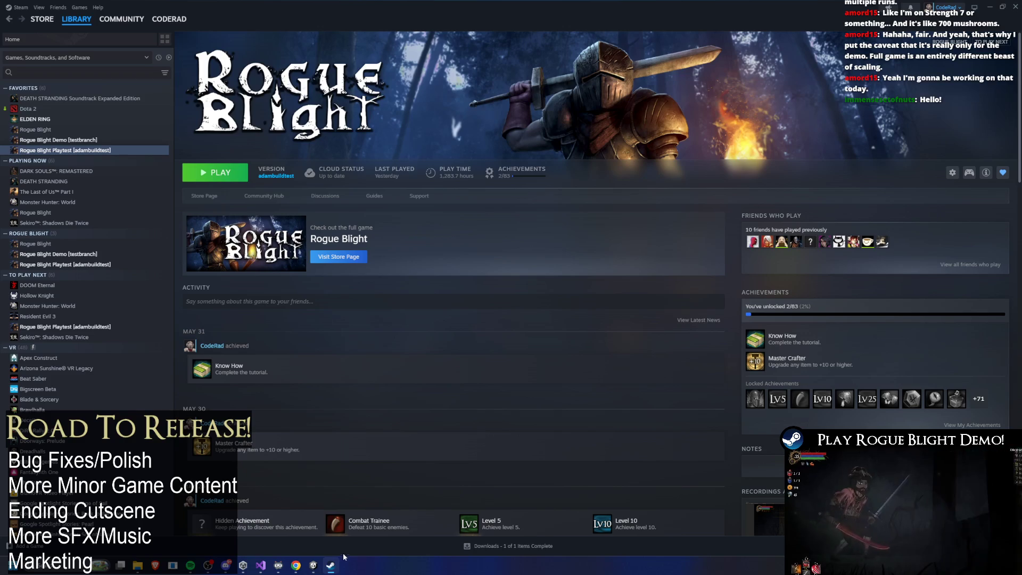
pyautogui.press('super')
pyautogui.write('discord')
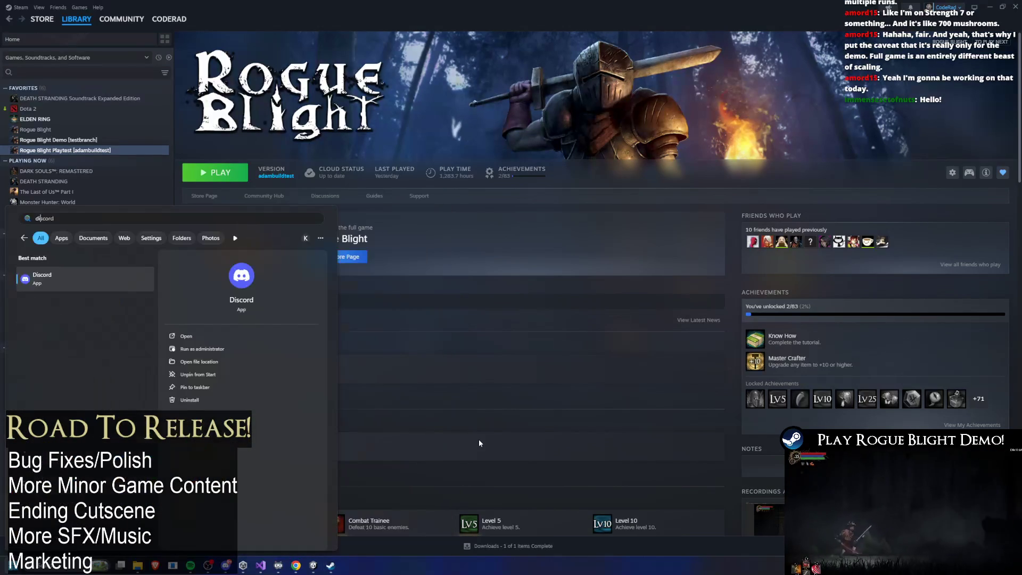
pyautogui.press('Return')
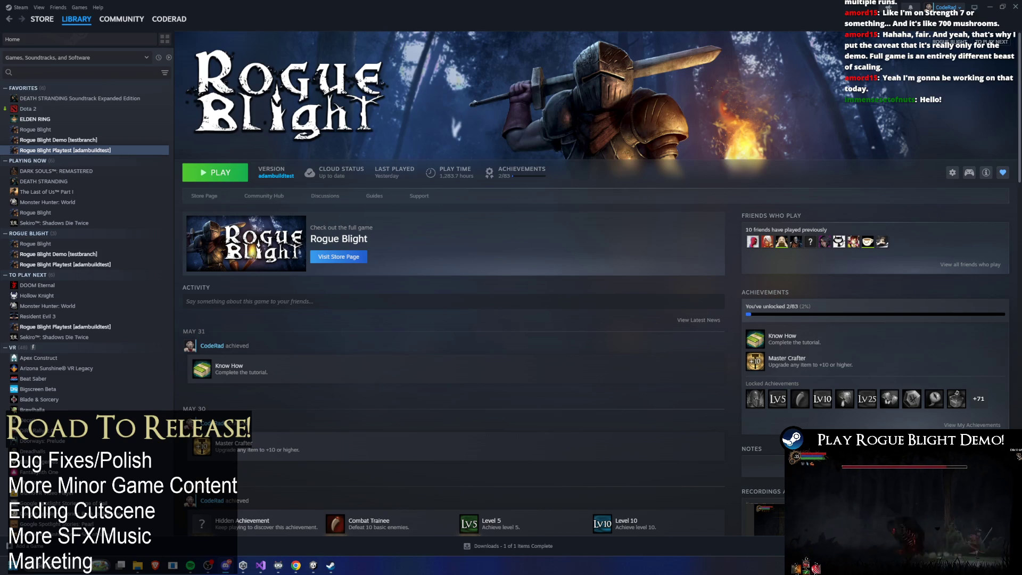
pyautogui.hotkey('alt', 'Tab')
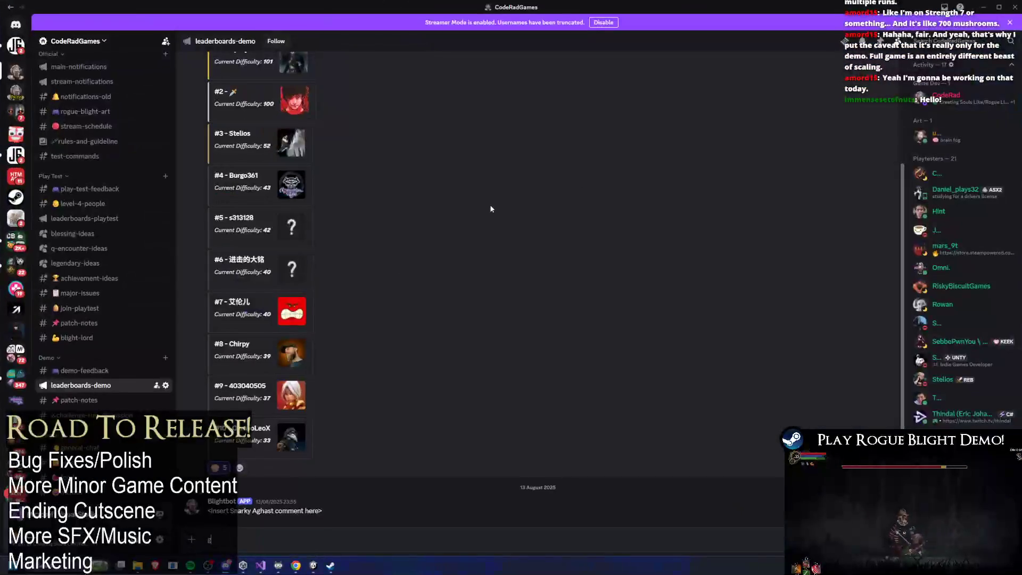
# - Highlight entry #9's difficulty 37, scroll up to the difficulty 101 top score, then return to Steam
pyautogui.moveTo(263, 398); pyautogui.dragTo(269, 399)
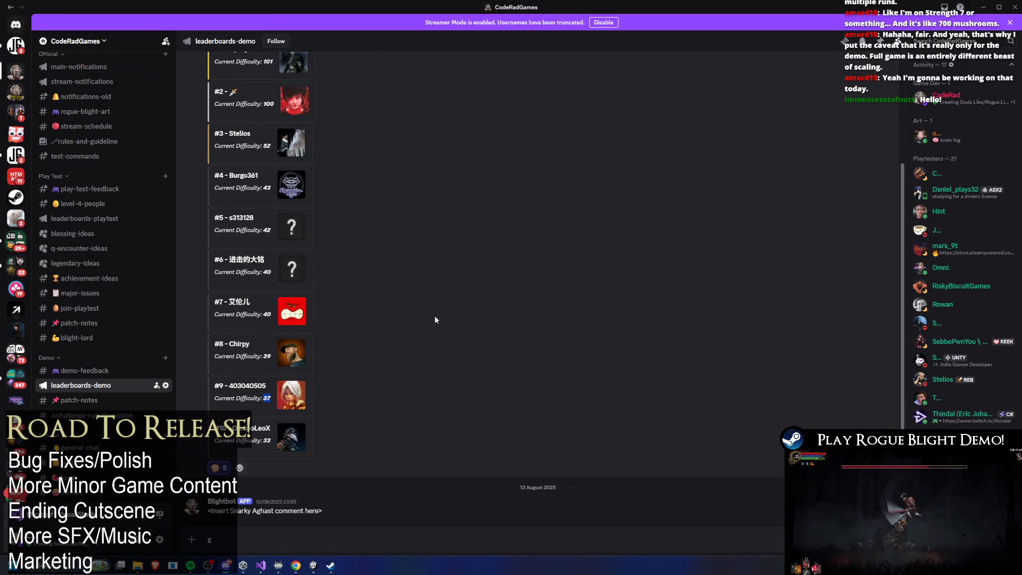
pyautogui.scroll(1, 434, 310)
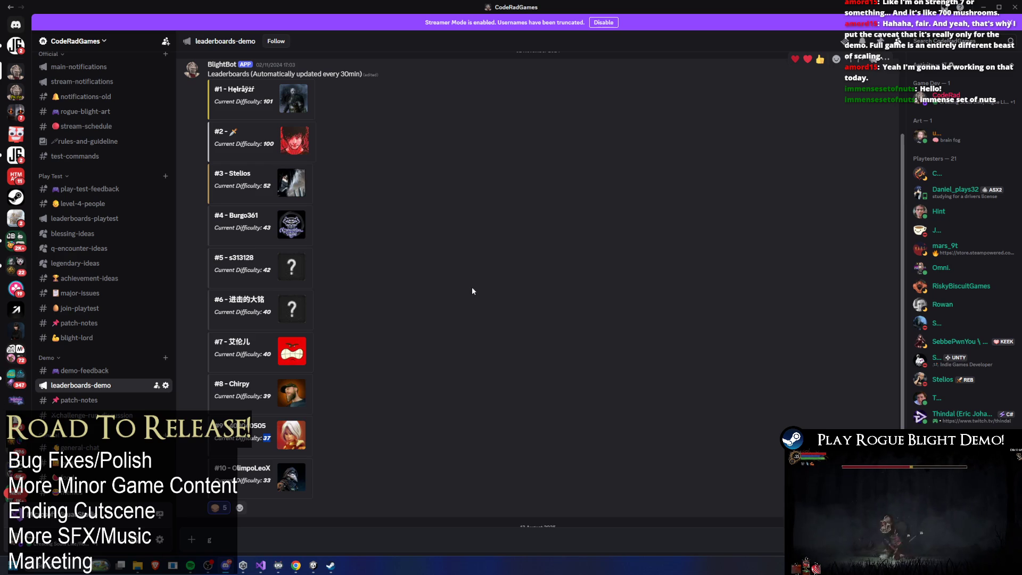
pyautogui.hotkey('alt', 'Tab')
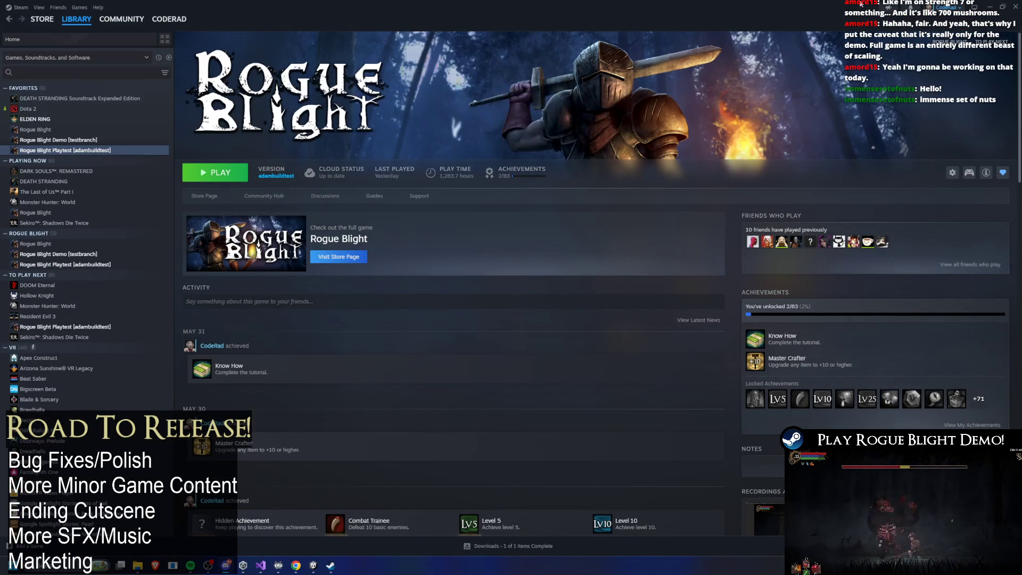
# - Shrink the Steam window, bring up the Unity editor, and start the music
pyautogui.click(1003, 6)
pyautogui.click(385, 107)
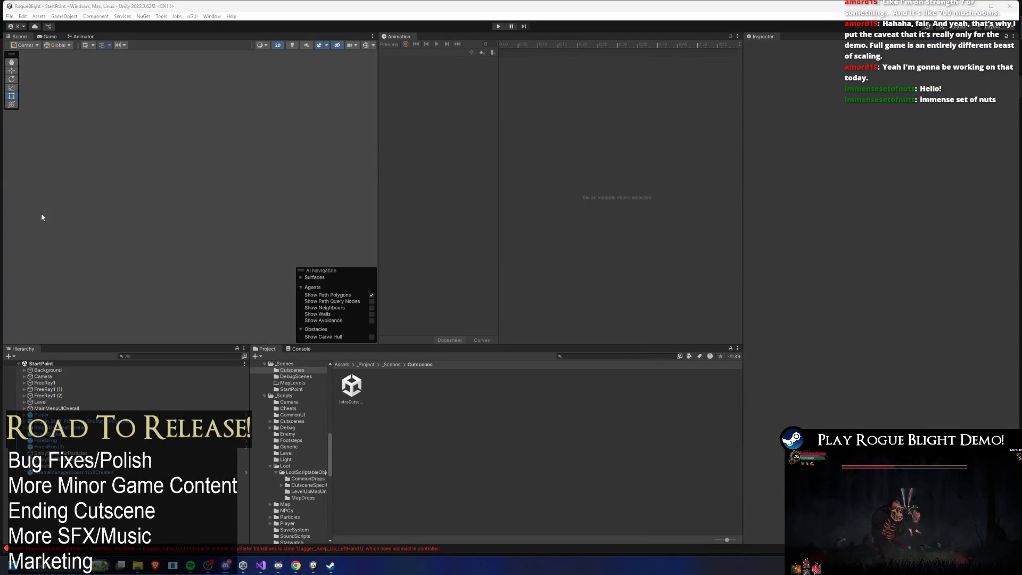
pyautogui.click(198, 542)
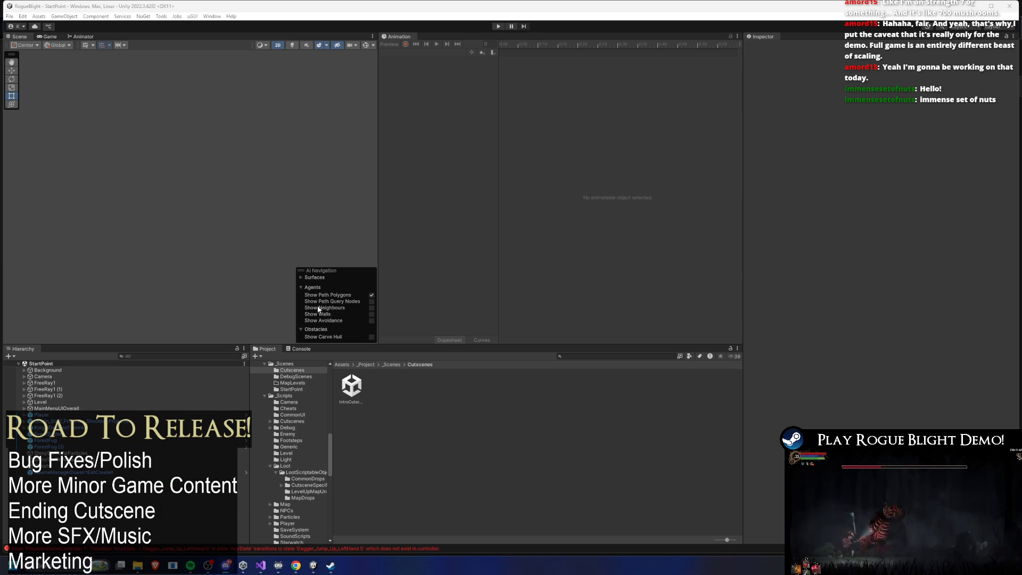
# - Focus the Project asset search and scroll the assets, checking media playback controls along the way
pyautogui.click(649, 354)
pyautogui.scroll(-3, 164, 237)
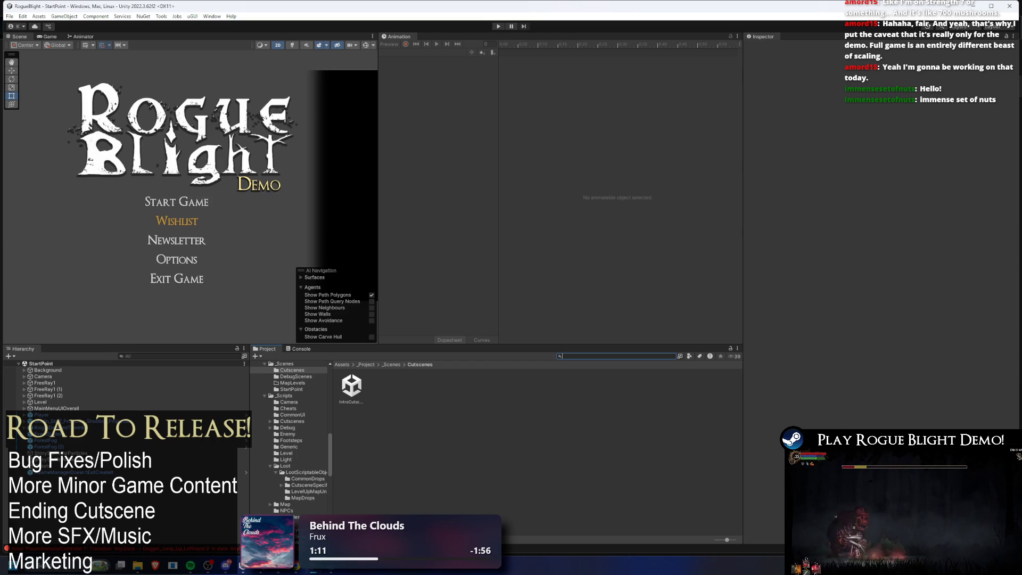
pyautogui.click(995, 557)
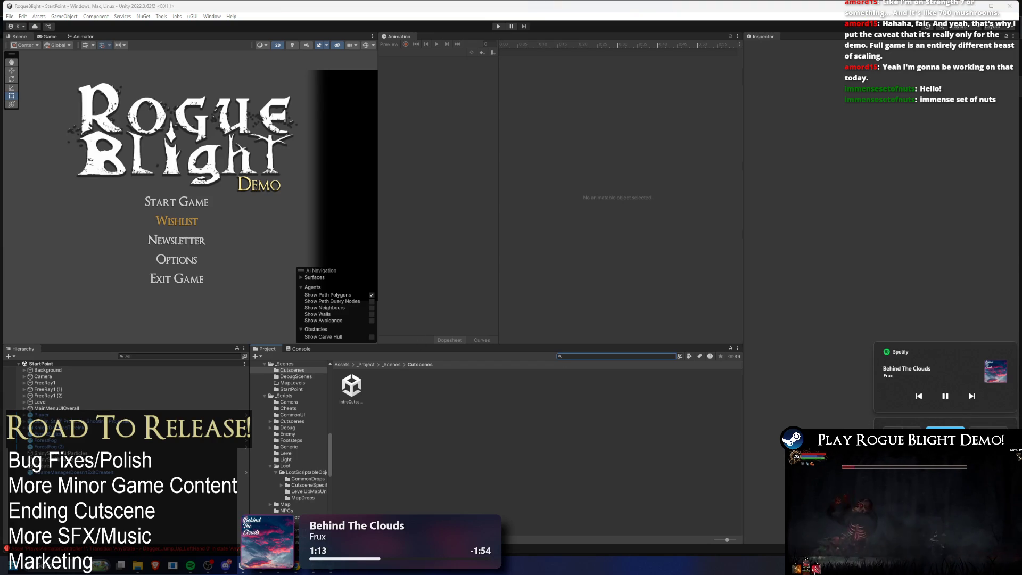
pyautogui.click(799, 250)
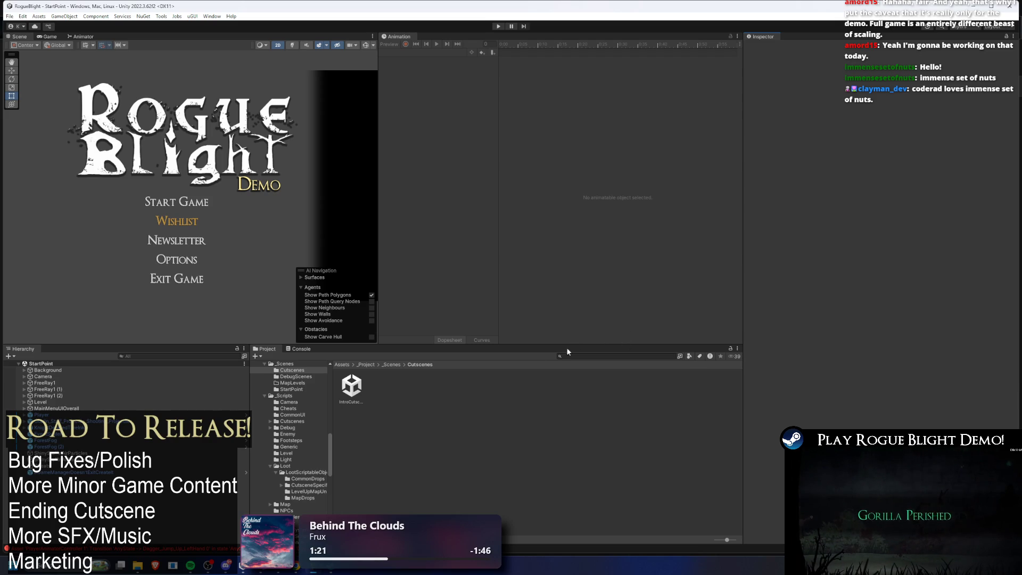
pyautogui.click(595, 357)
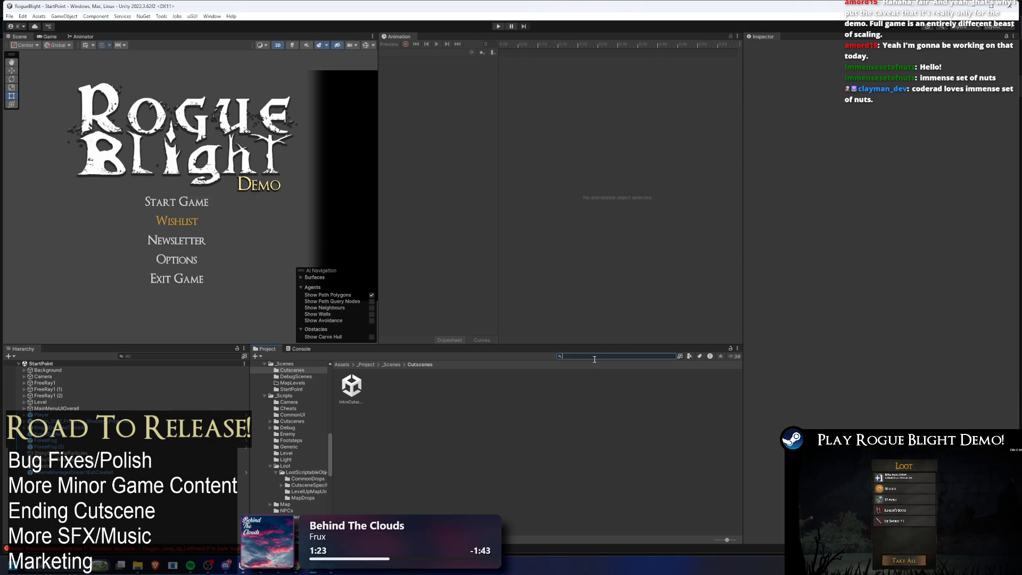